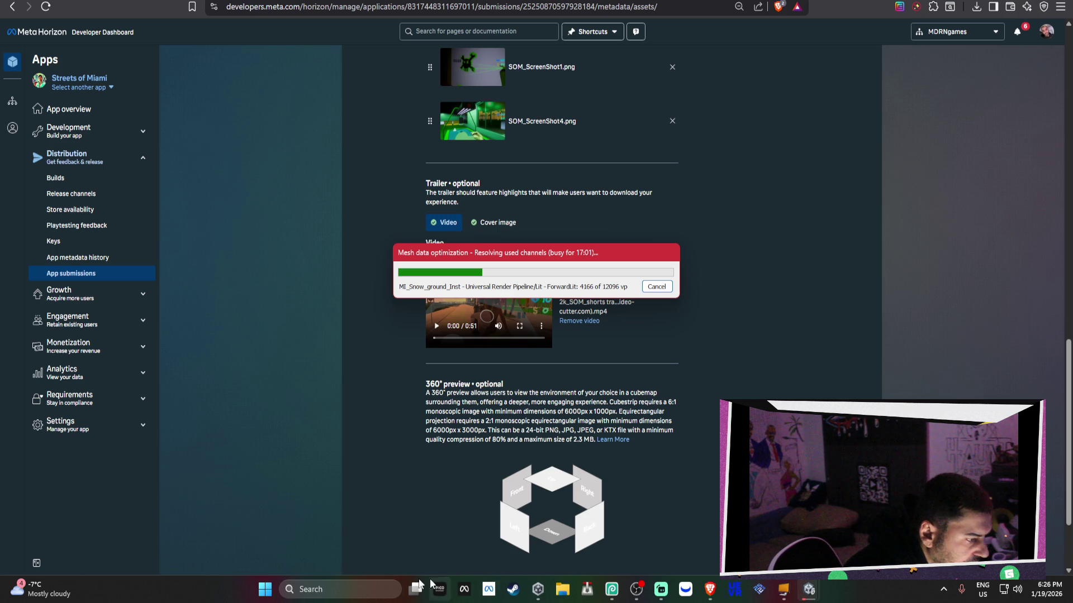
# Step: Bring up the Reddit Post Insights window for the r/OculusQuest post, then return to Unity
pyautogui.moveTo(415, 589)
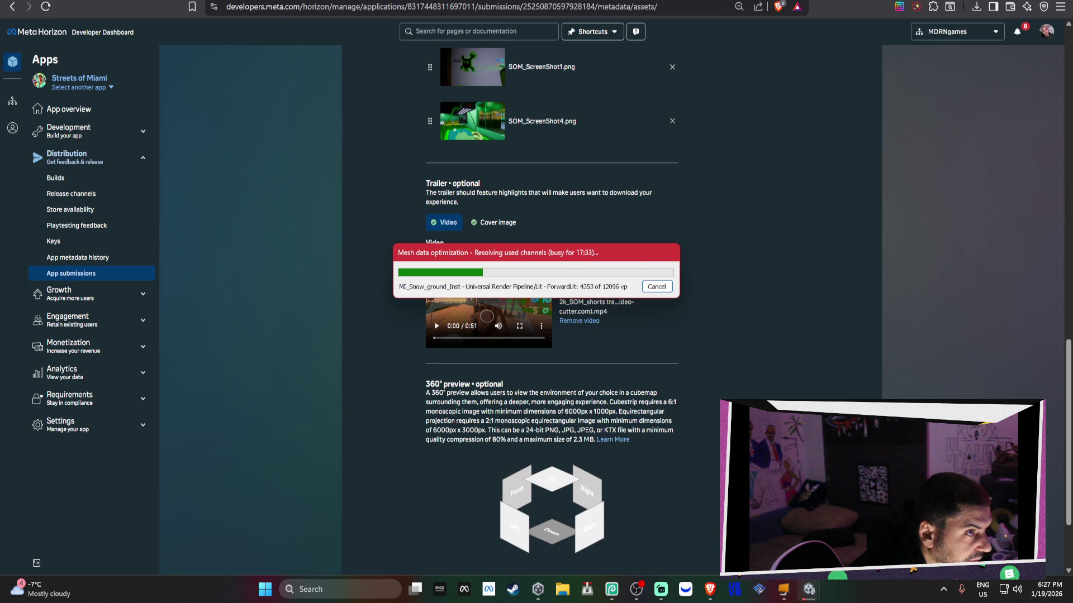
pyautogui.moveTo(805, 600)
pyautogui.moveTo(759, 526)
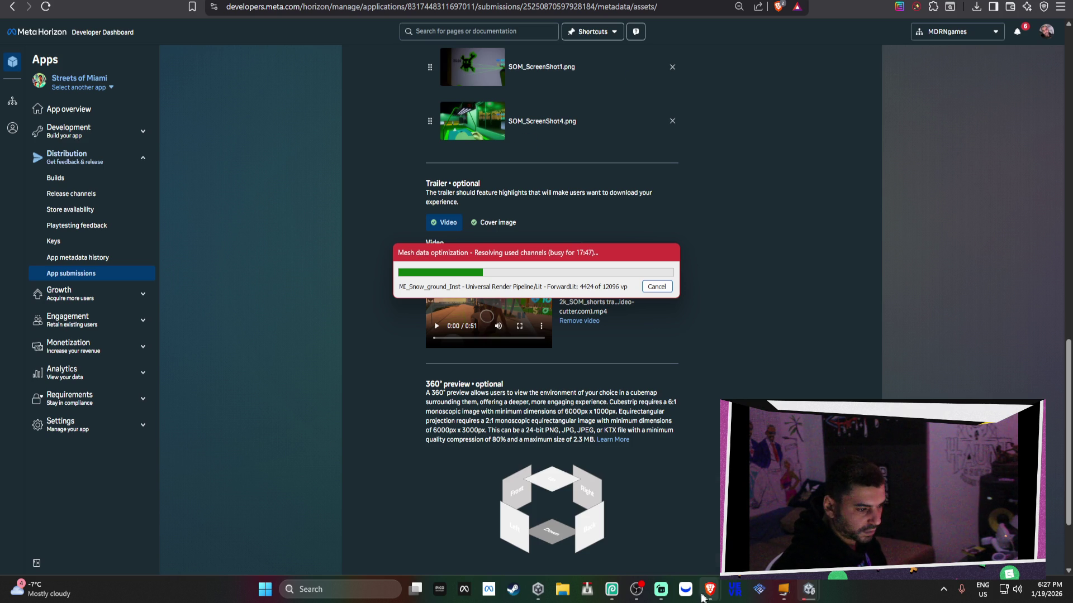
pyautogui.moveTo(703, 595)
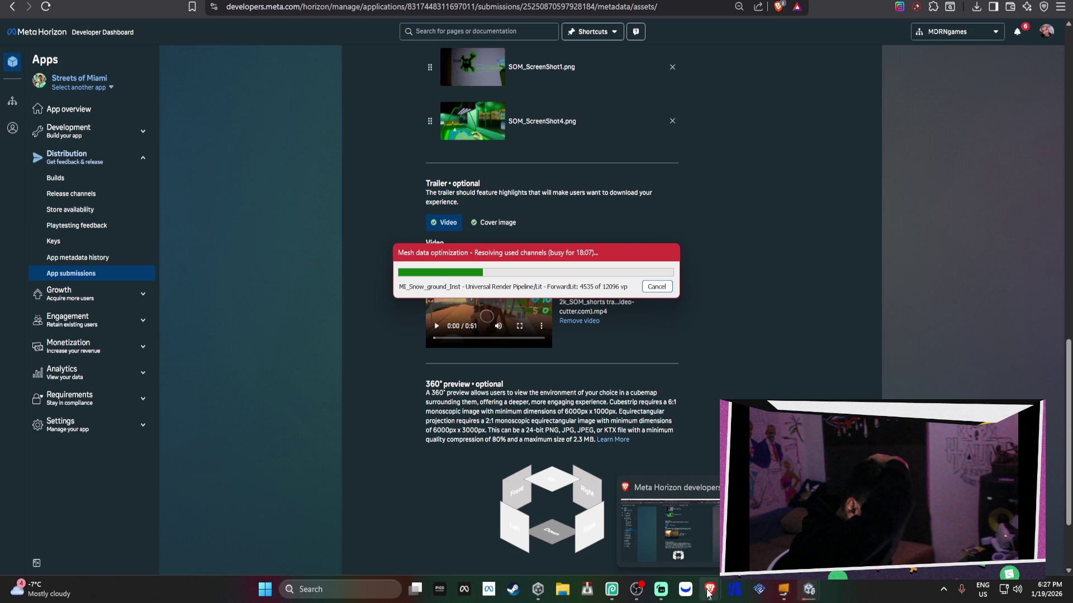
pyautogui.click(708, 591)
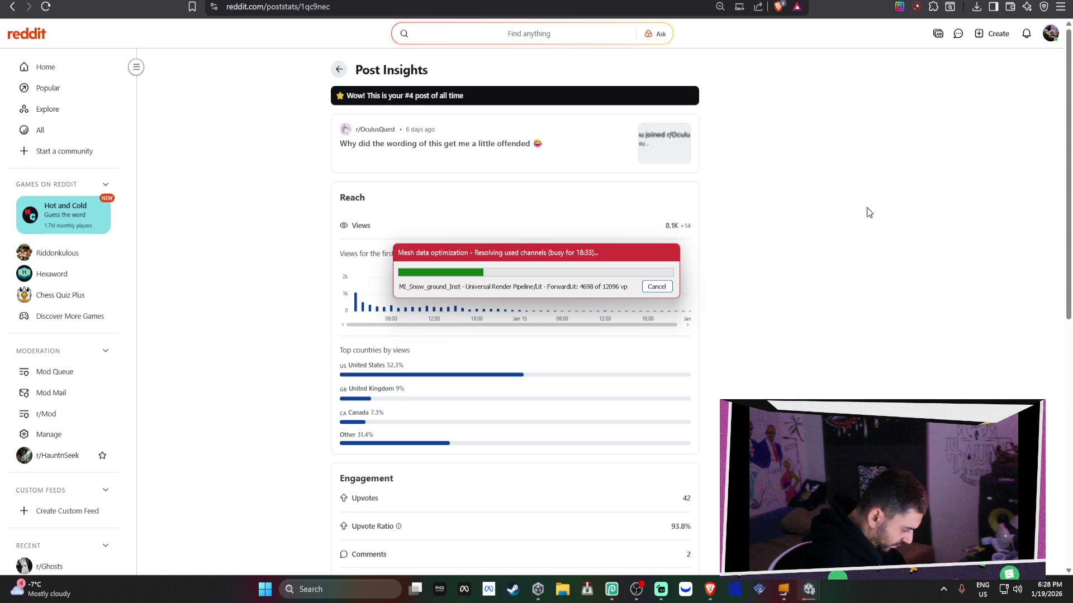
pyautogui.hotkey('alt', 'Tab')
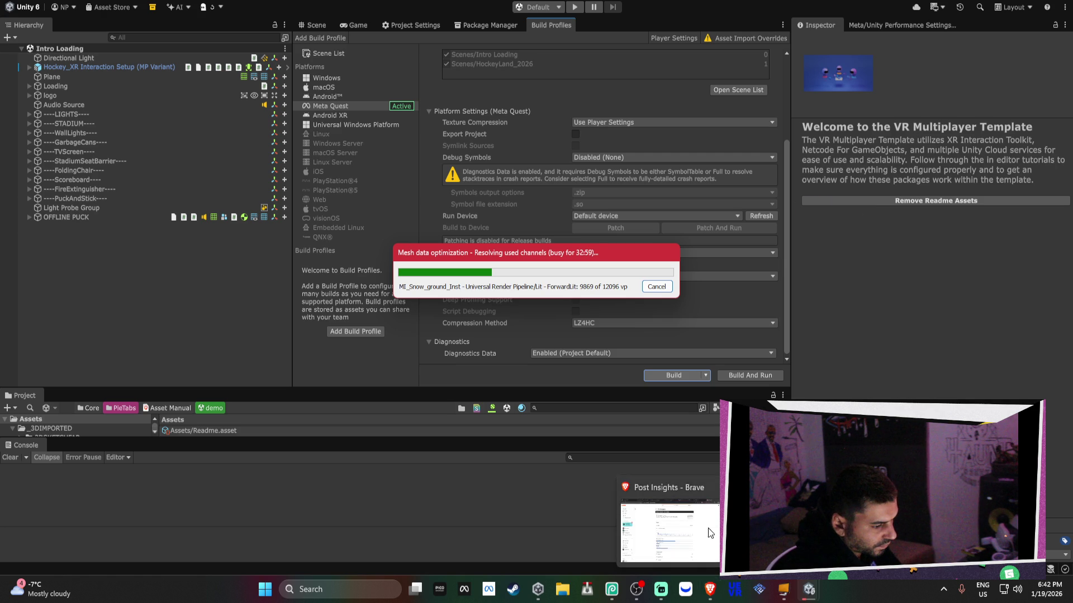
# Step: In a new Brave tab, search Google for '80s songs in the public domain'
pyautogui.click(709, 589)
pyautogui.hotkey('ctrl', 't')
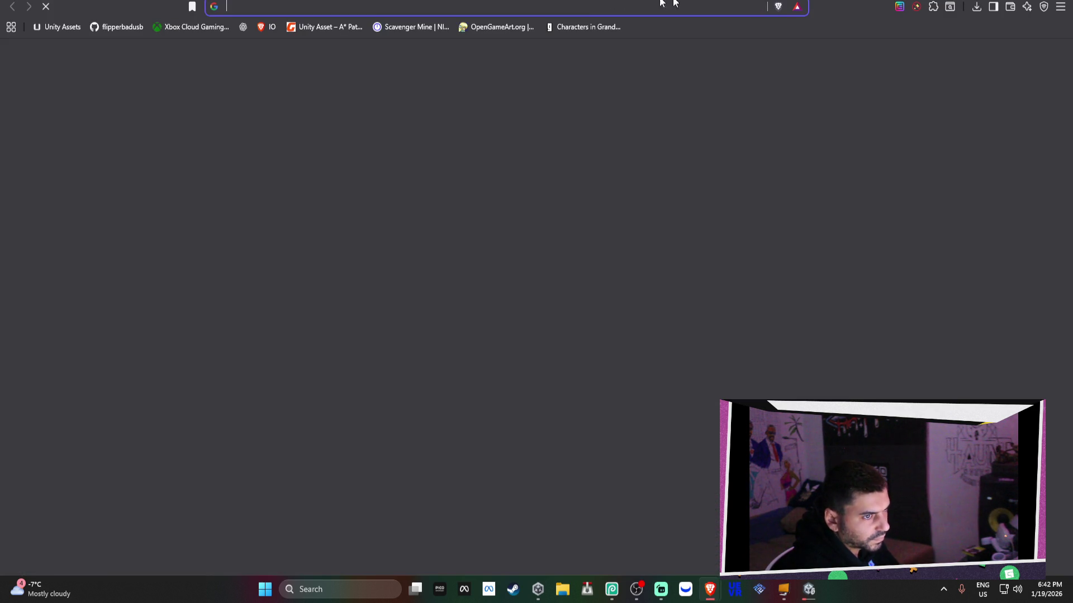
pyautogui.write('80s')
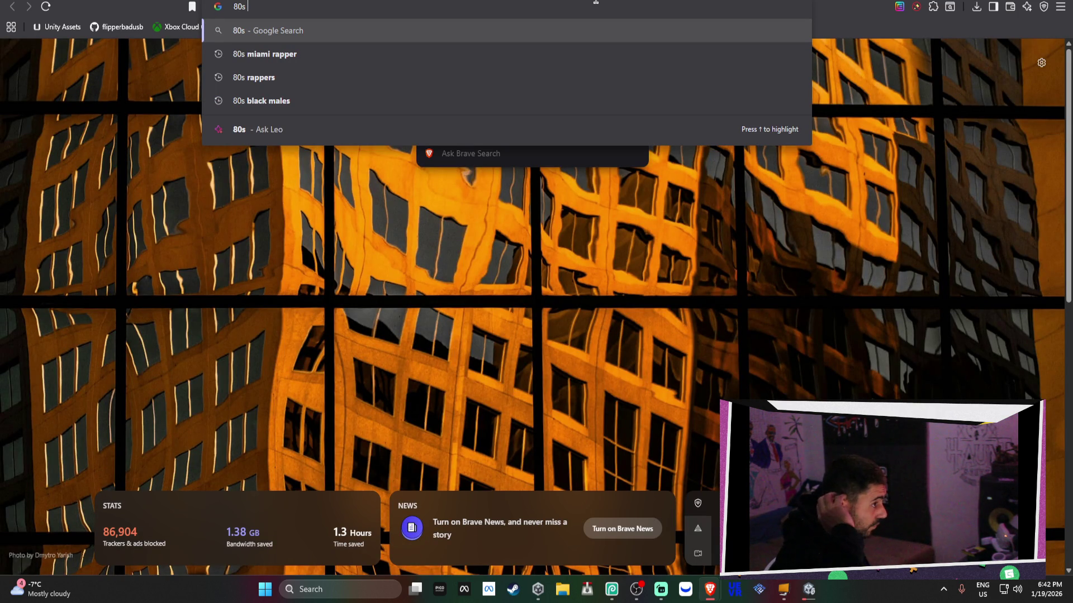
pyautogui.write('songs in the public domain')
pyautogui.press('Return')
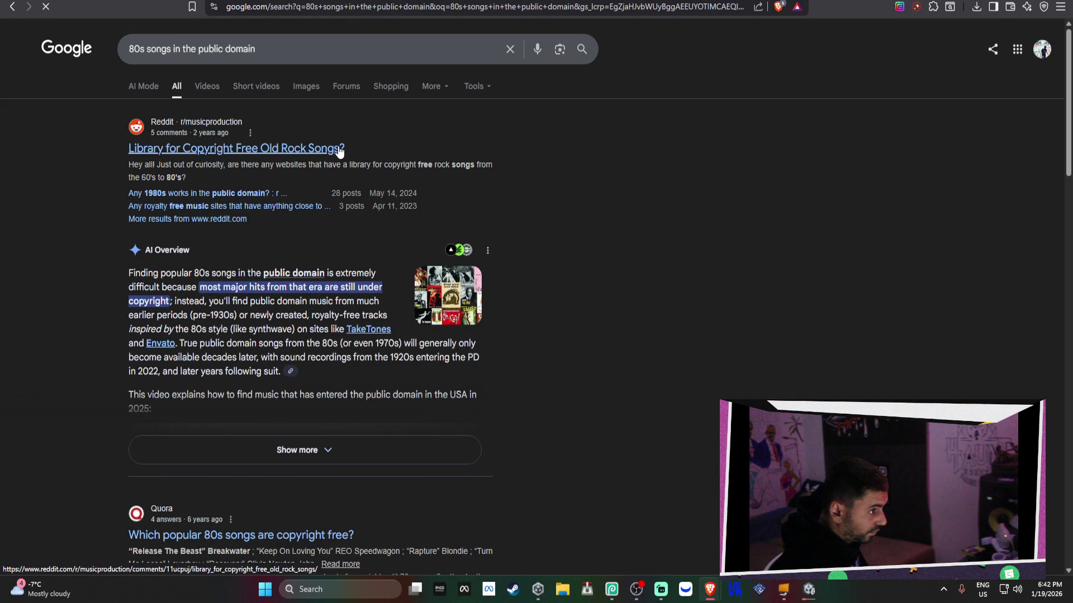
# Step: Expand the AI Overview and read down to the Quora result on copyright-free 80s songs
pyautogui.click(296, 450)
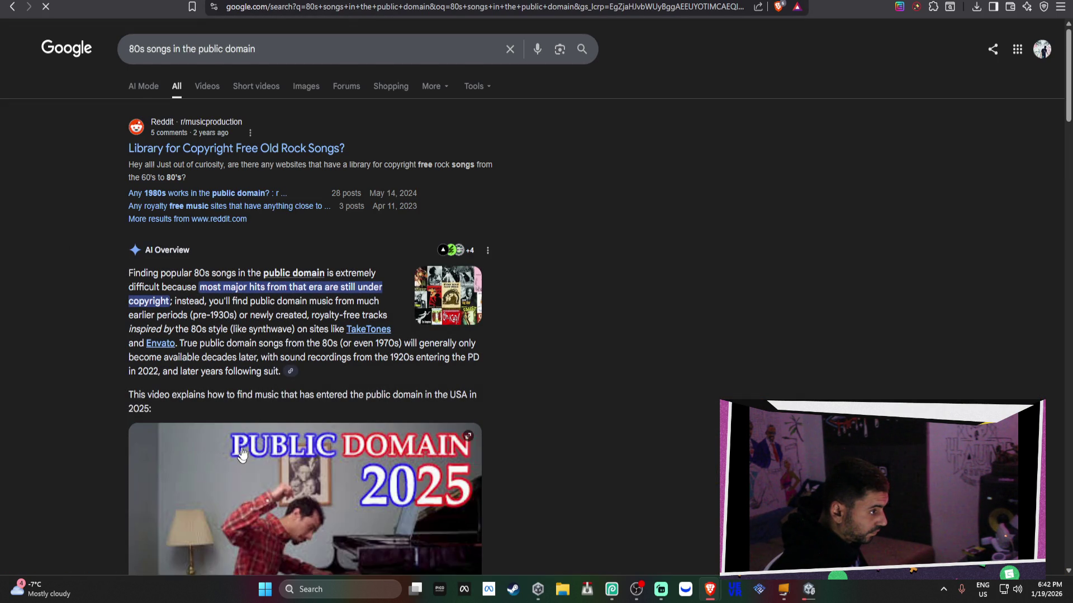
pyautogui.scroll(-2, 266, 367)
pyautogui.scroll(-5, 258, 321)
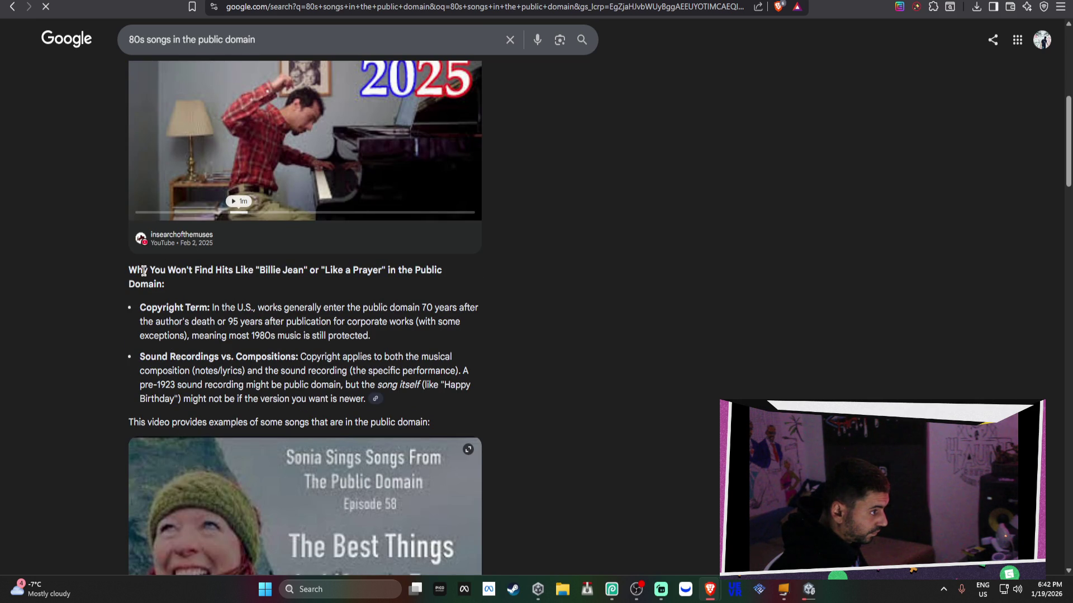
pyautogui.moveTo(138, 270); pyautogui.dragTo(363, 273)
pyautogui.scroll(-15, 498, 295)
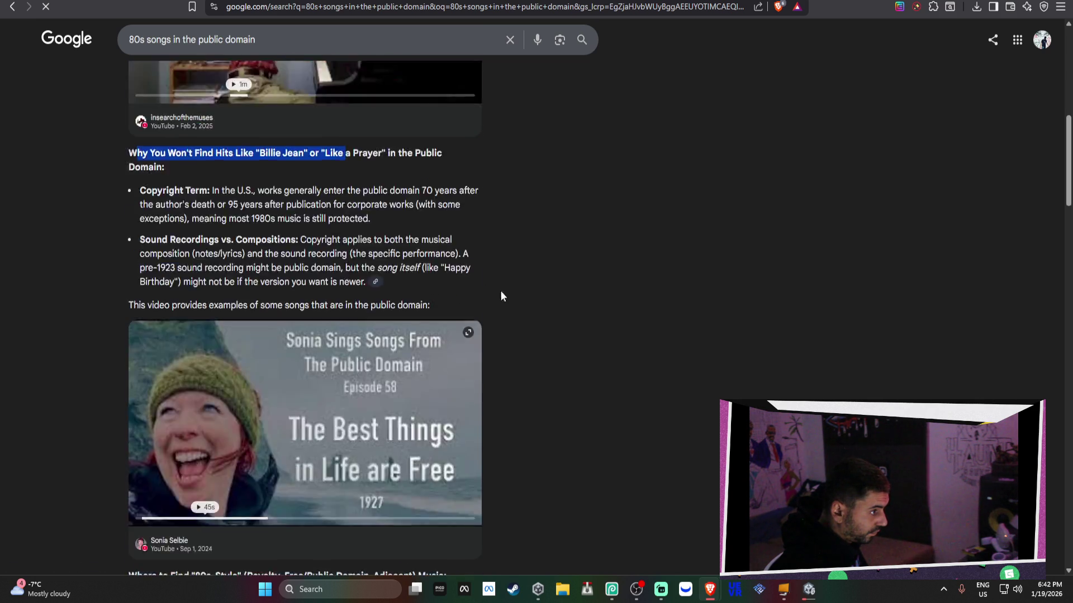
pyautogui.scroll(-1, 515, 301)
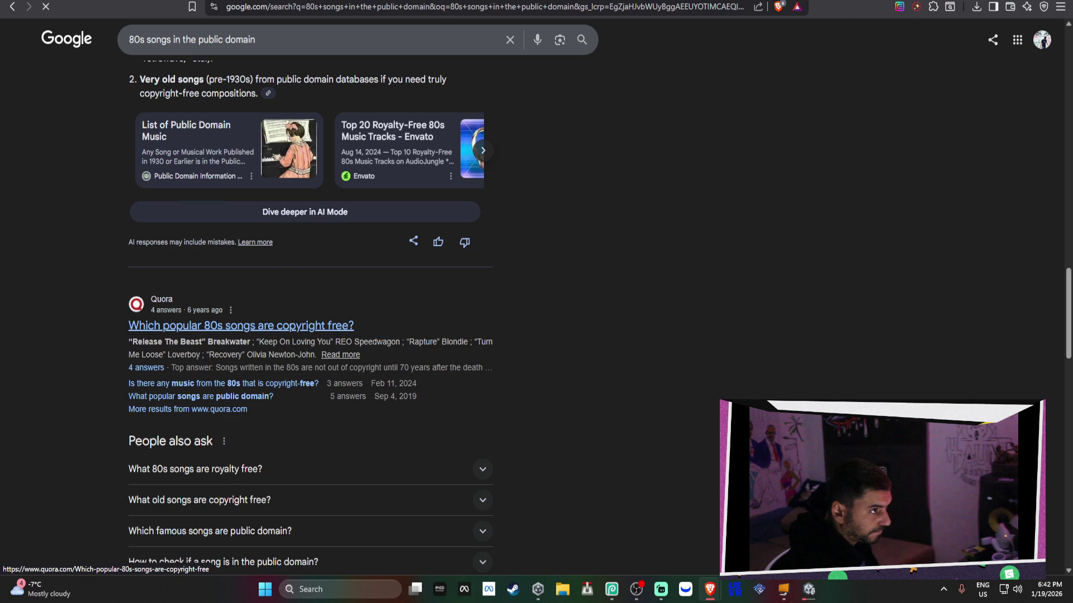
pyautogui.click(817, 592)
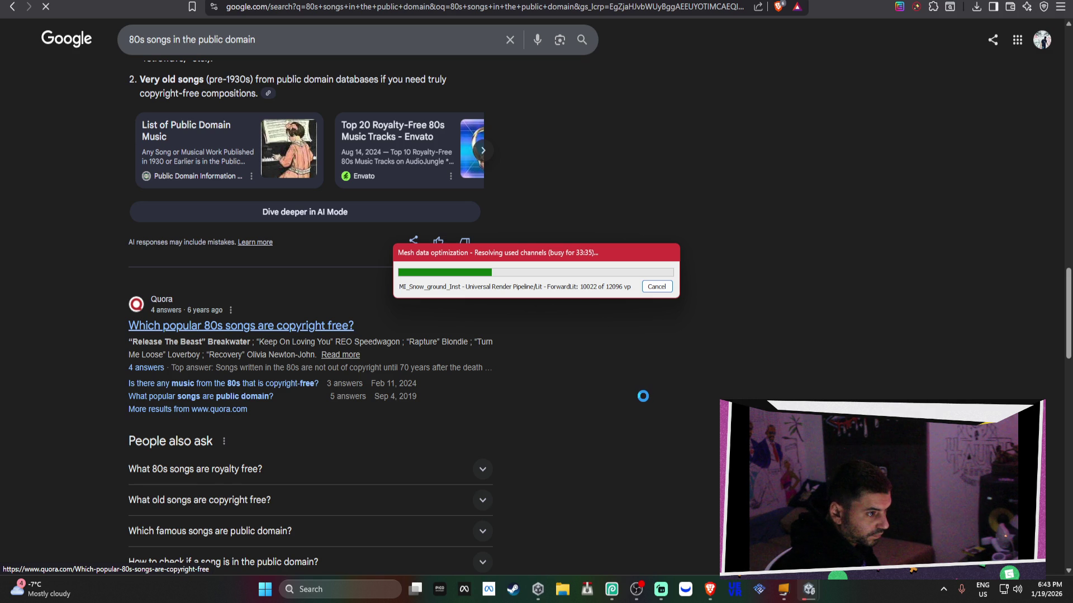
pyautogui.moveTo(710, 590)
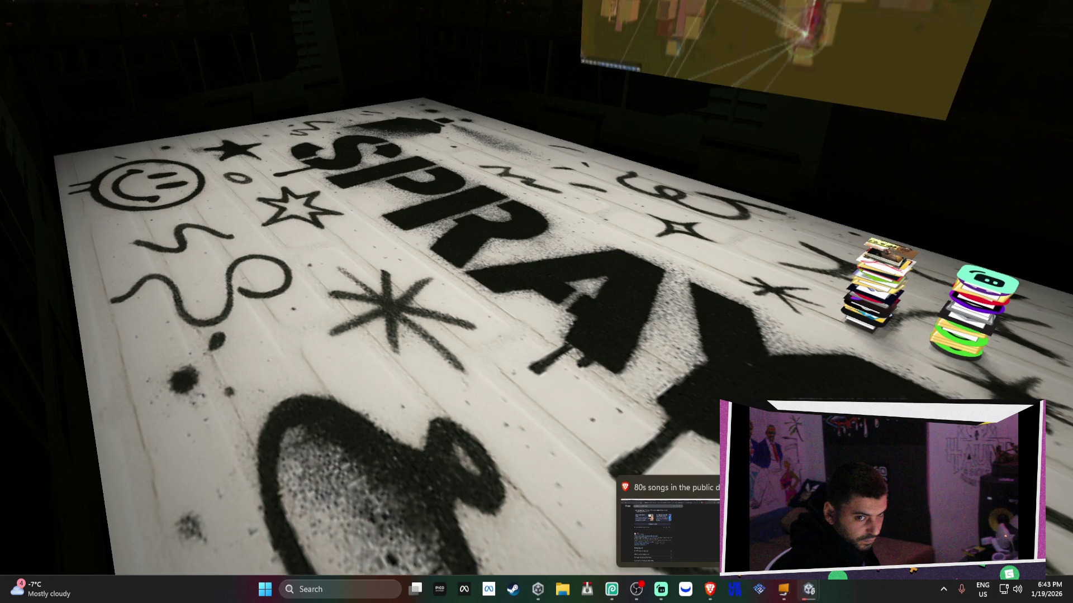
# Step: Return to Brave to view the Quora question 'Which popular 80s songs are copyright free?'
pyautogui.click(668, 525)
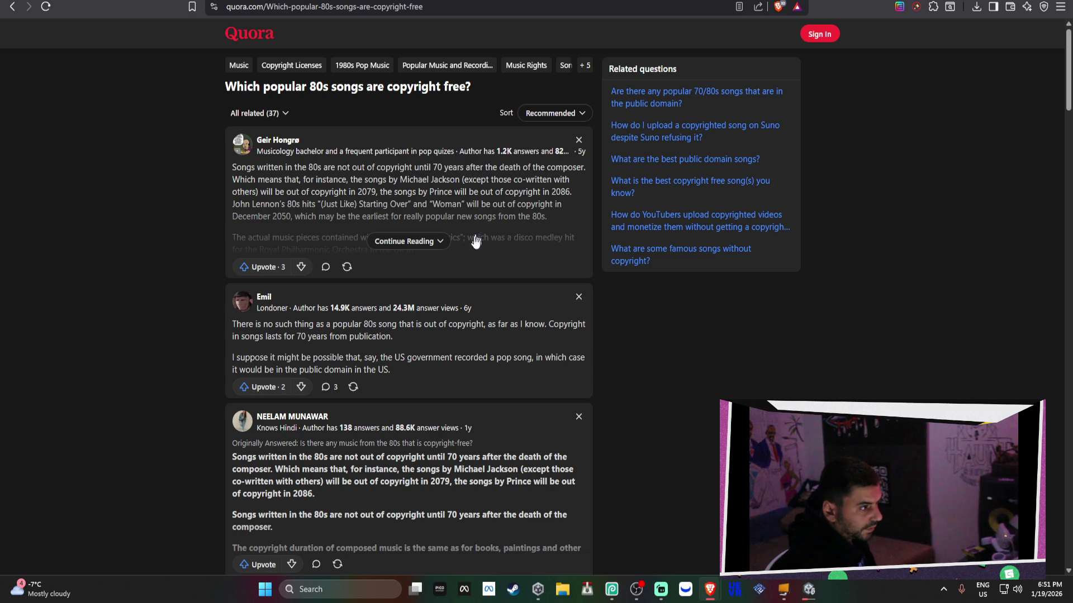
# Step: Expand the first Quora answer, then cycle tabs to Eternl and dismiss its wallet setup
pyautogui.click(413, 240)
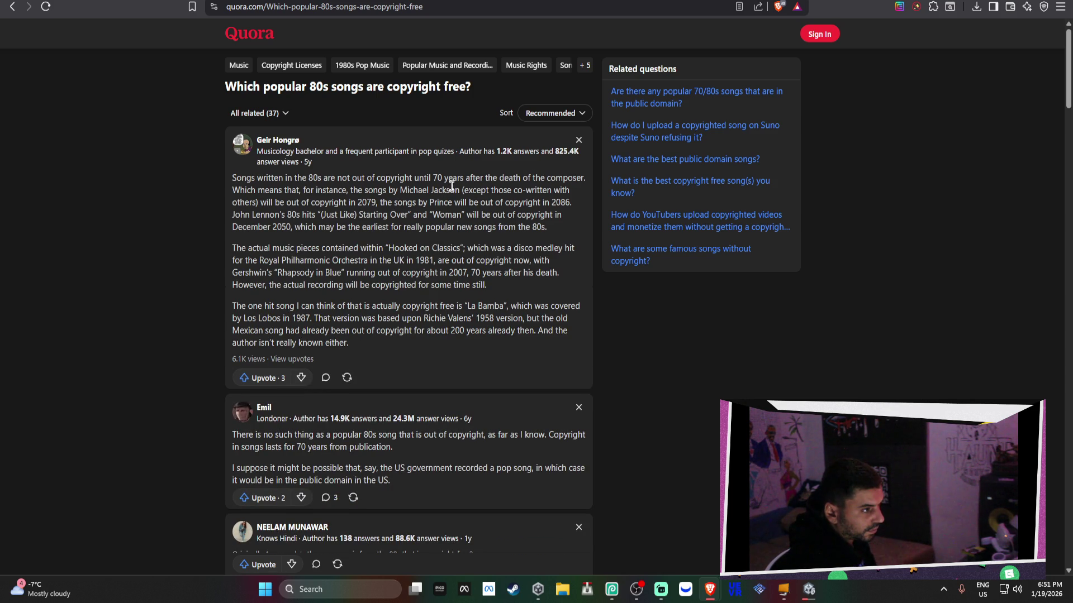
pyautogui.hotkey('ctrl', 'Tab')
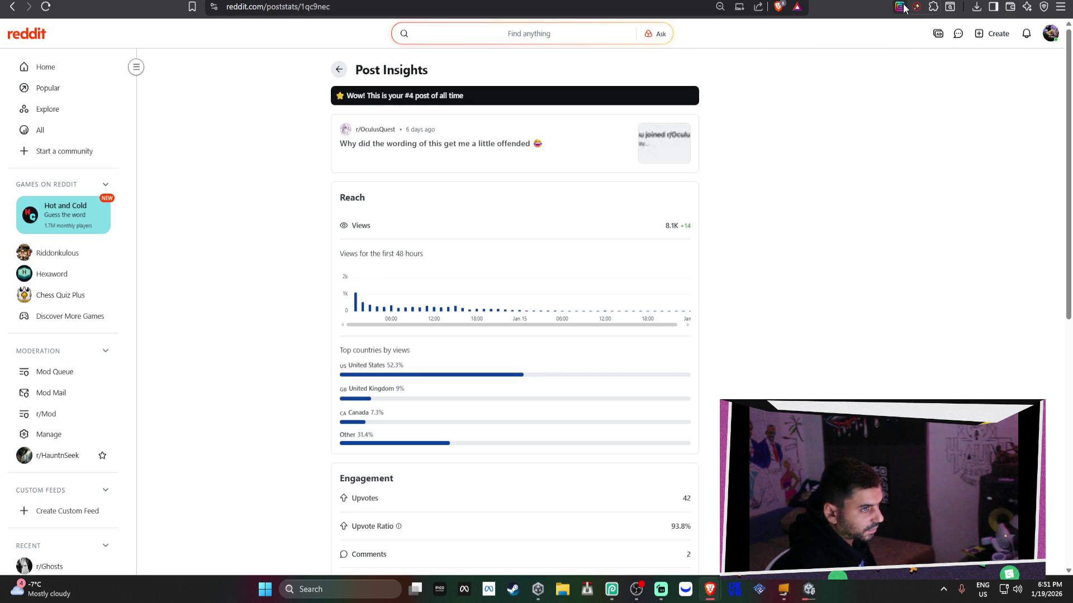
pyautogui.hotkey('ctrl', 'Tab')
pyautogui.hotkey('ctrl', 'Tab')
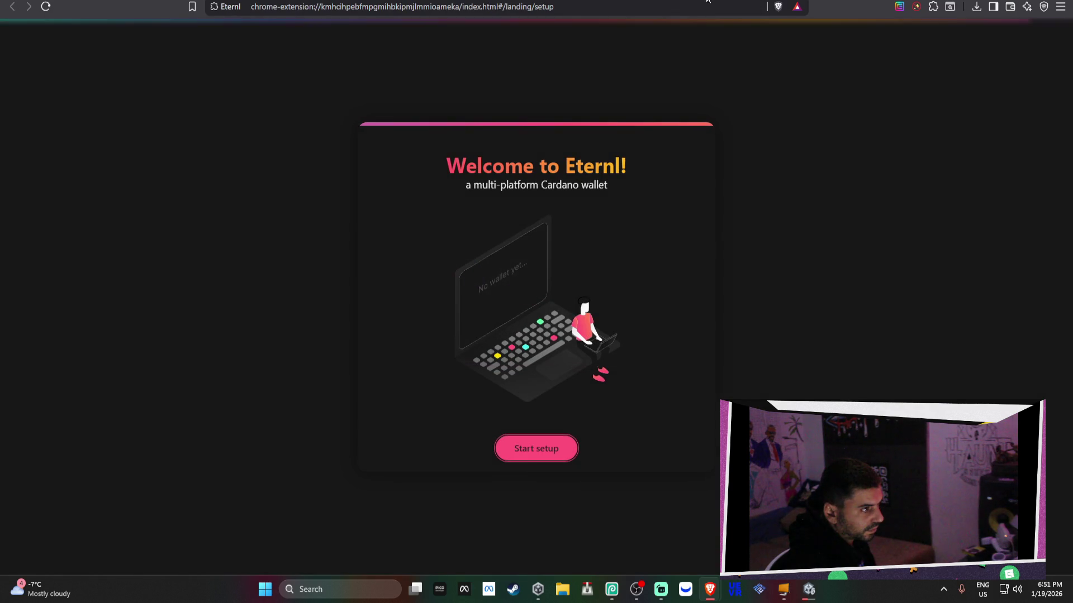
pyautogui.click(536, 447)
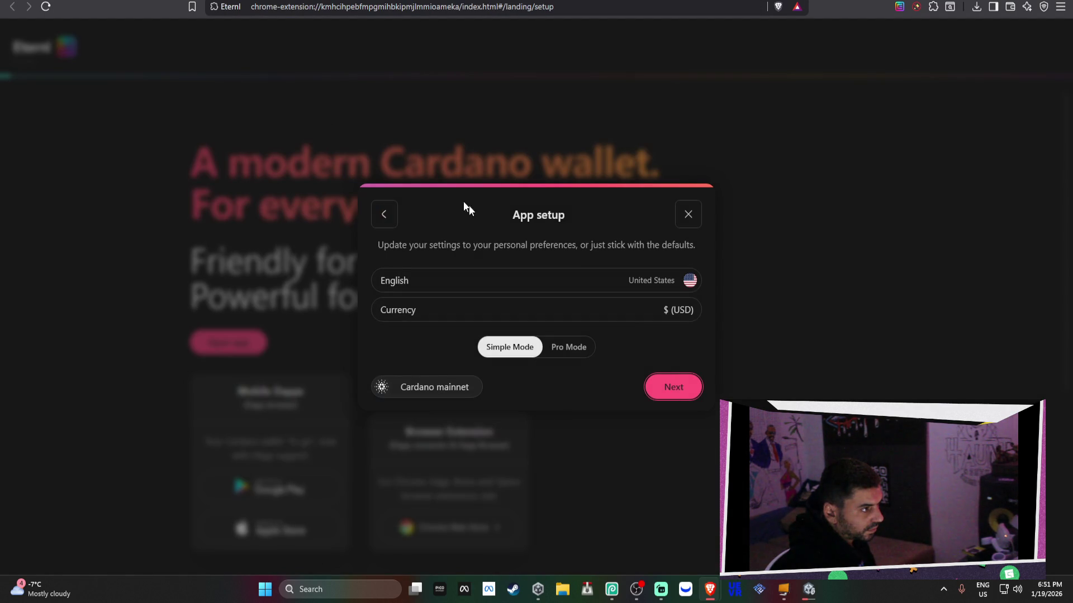
pyautogui.click(687, 214)
# Step: Go back to the Google results and briefly check the PD Info public domain songs page
pyautogui.click(12, 7)
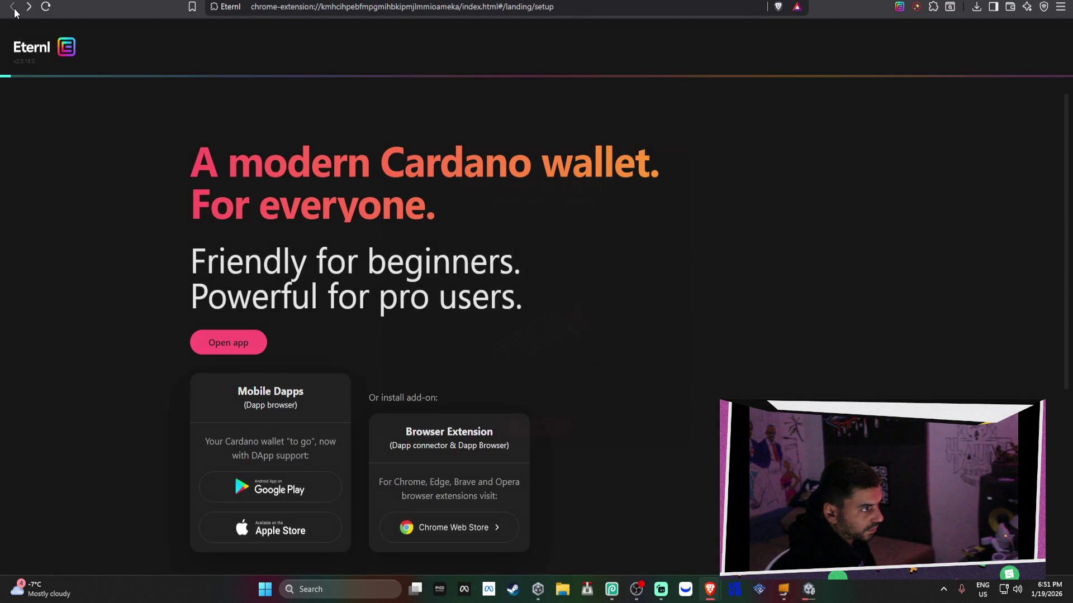
pyautogui.click(12, 7)
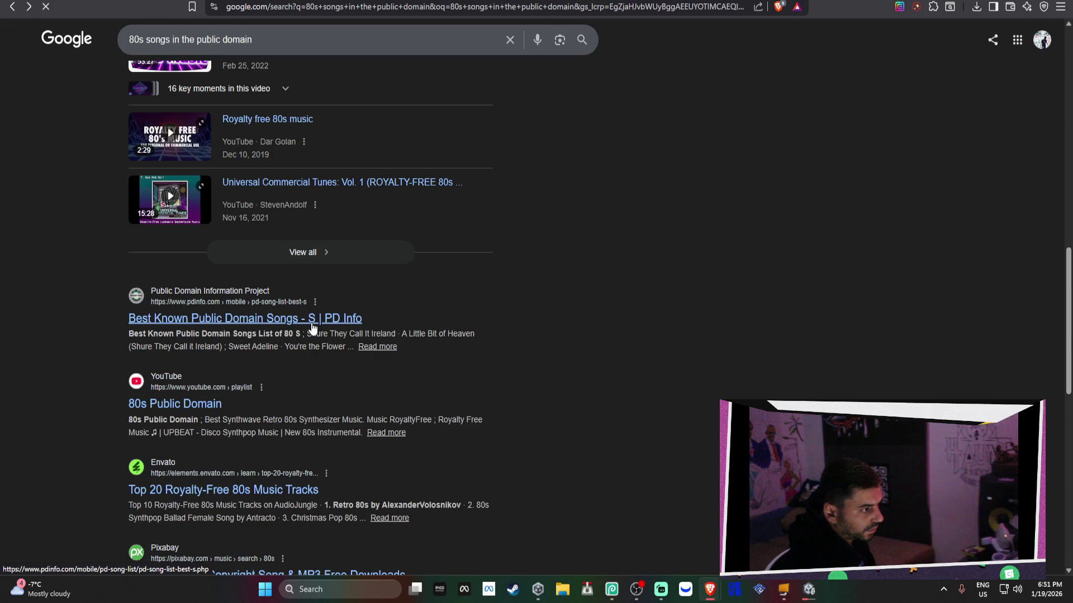
pyautogui.click(312, 328)
pyautogui.scroll(-5, 311, 335)
pyautogui.scroll(5, 144, 100)
pyautogui.click(12, 7)
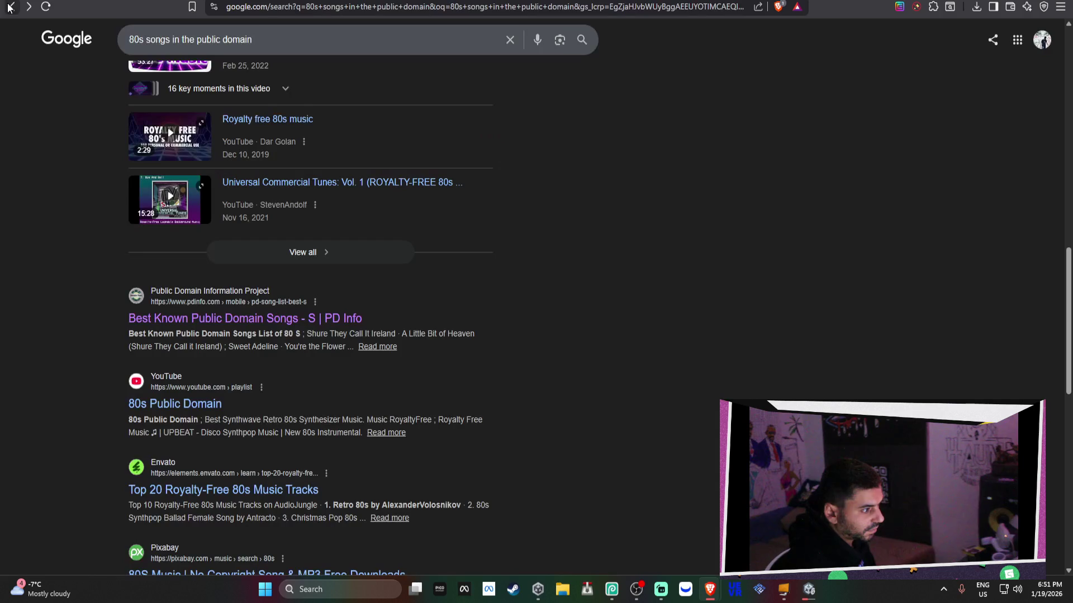
# Step: Load chatgpt.com from the address bar
pyautogui.click(631, 10)
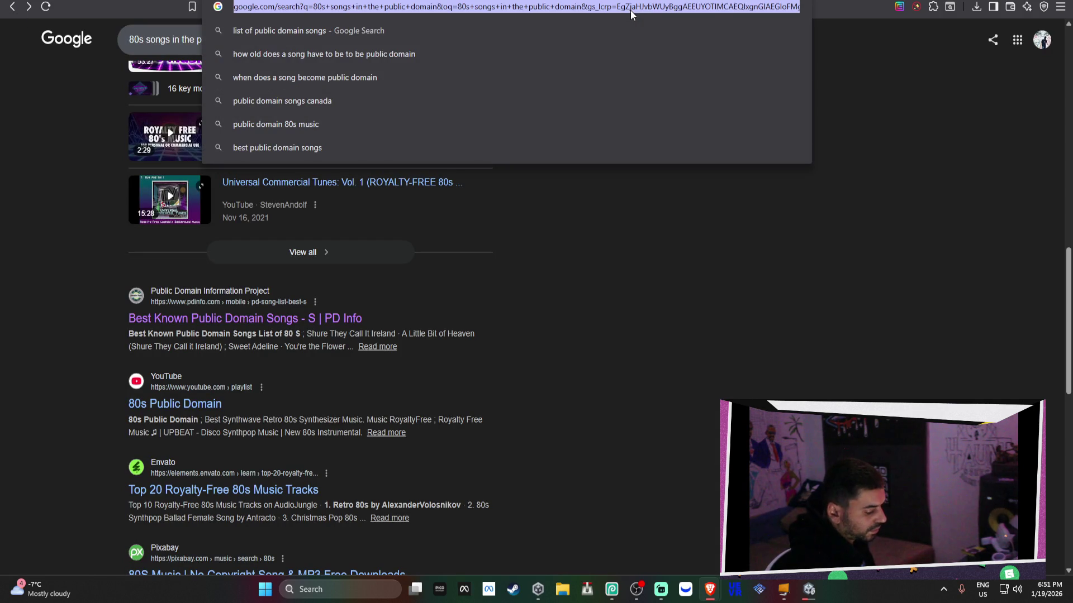
pyautogui.write('chatgpt.com')
pyautogui.press('Return')
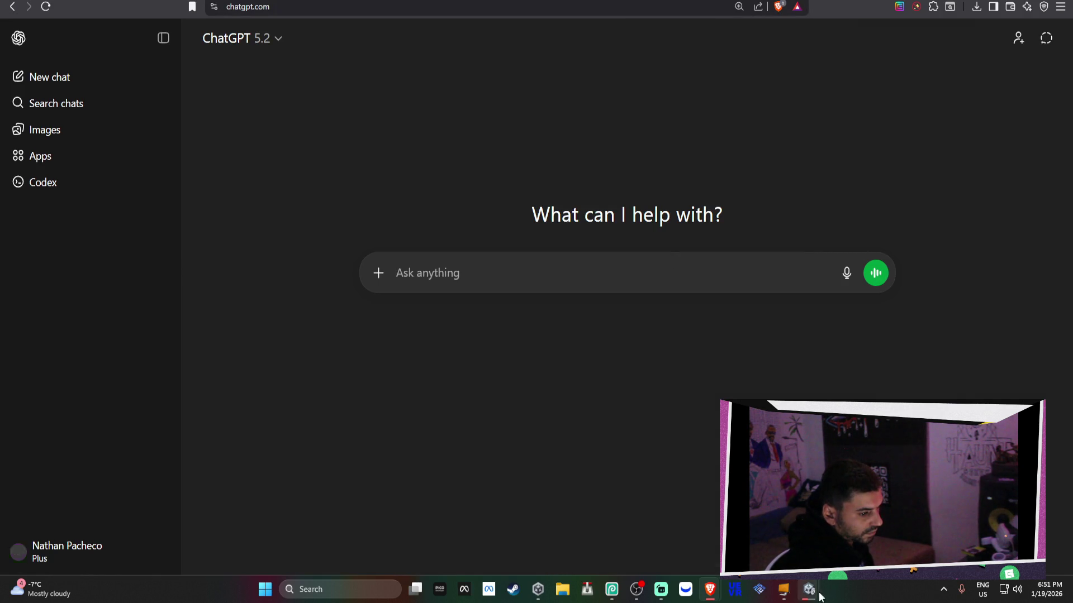
# Step: After glancing at the Unity build, ask ChatGPT 'most popular songs from the 80s in the public domain'
pyautogui.click(749, 525)
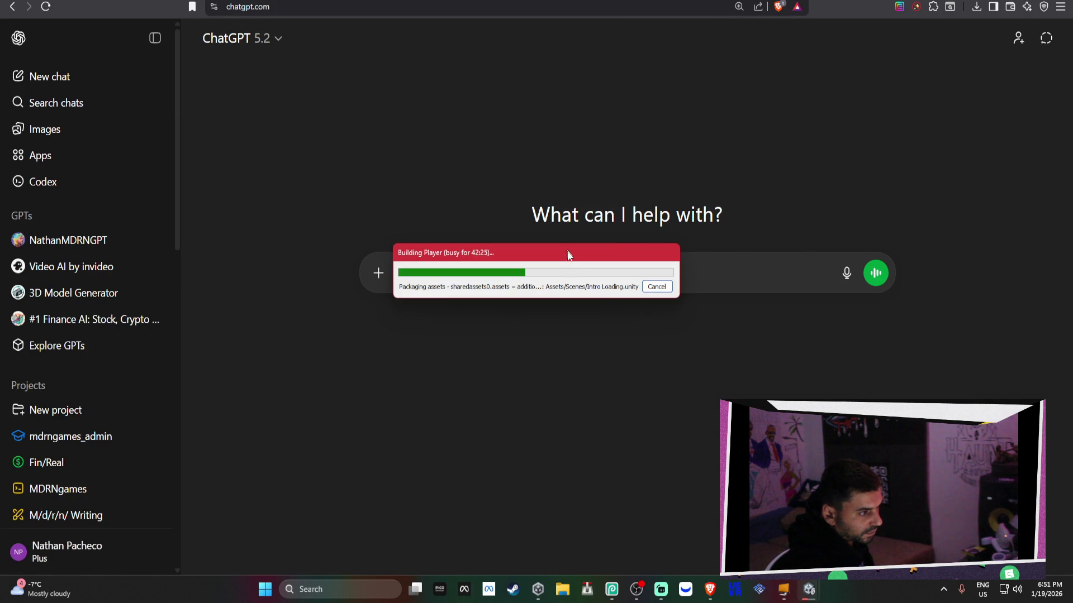
pyautogui.click(531, 282)
pyautogui.write('mosat po')
pyautogui.press('BackSpace')
pyautogui.press('BackSpace')
pyautogui.press('BackSpace')
pyautogui.press('BackSpace')
pyautogui.press('BackSpace')
pyautogui.write('t popular songs from the 80s ')
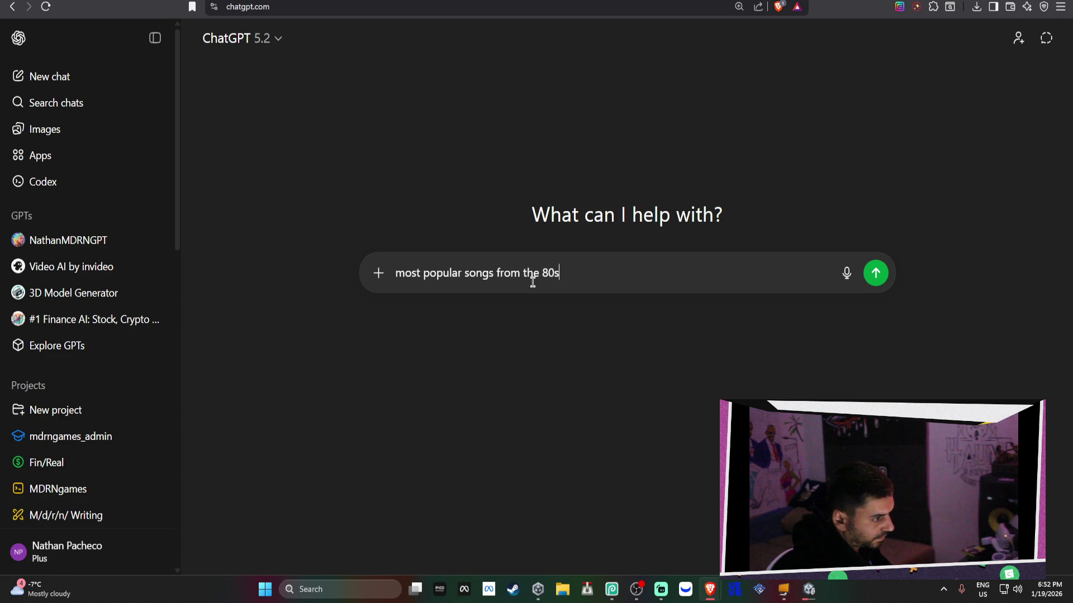
pyautogui.write('in the public ')
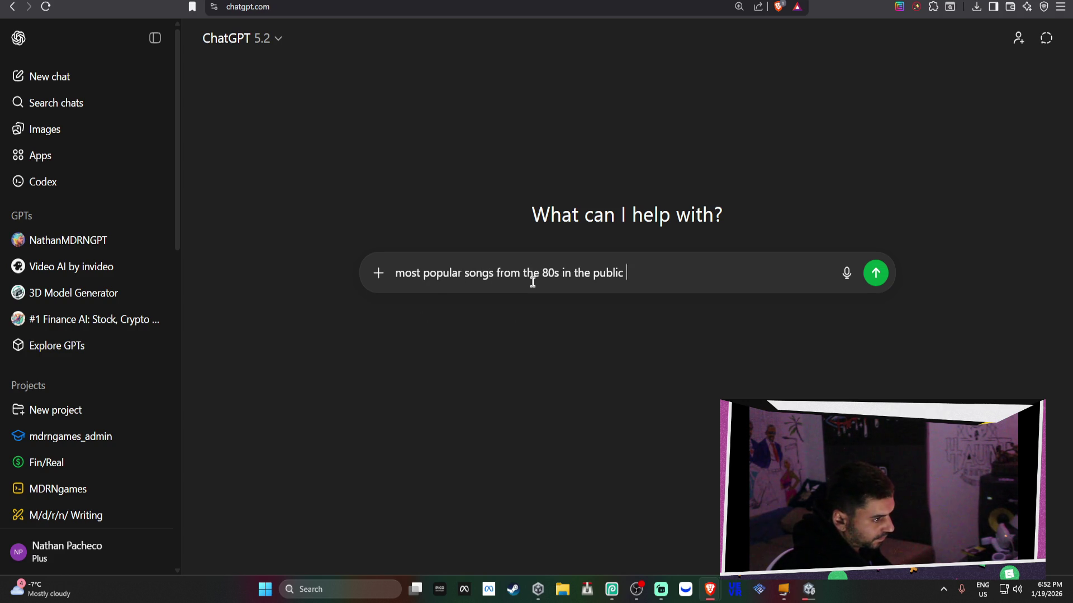
pyautogui.write('domain')
pyautogui.press('Return')
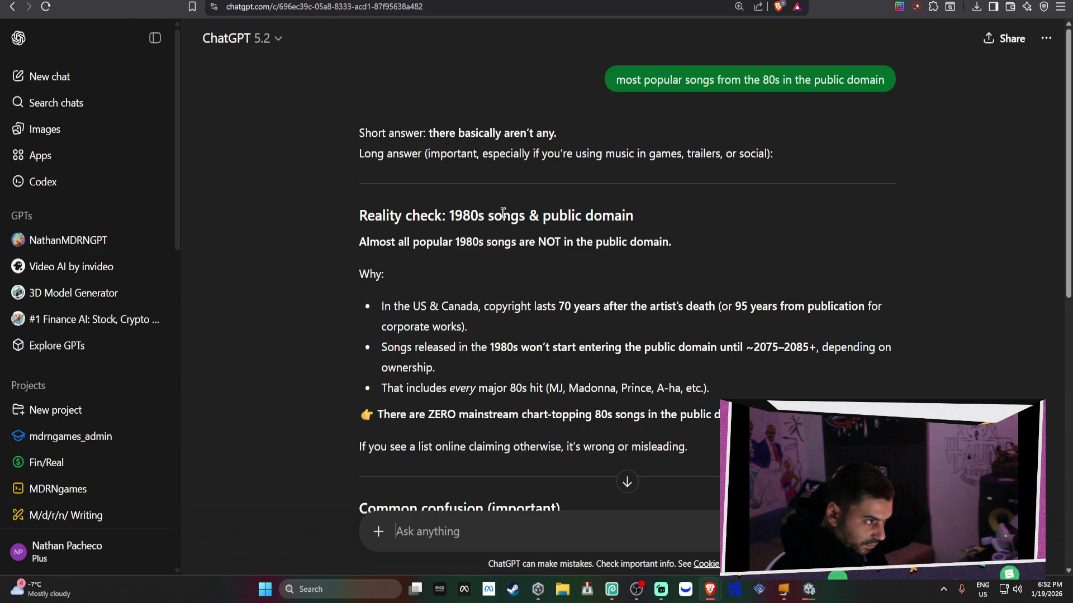
# Step: Read the reply's comparison of public domain, royalty-free and Creative Commons music
pyautogui.moveTo(446, 215); pyautogui.dragTo(633, 215)
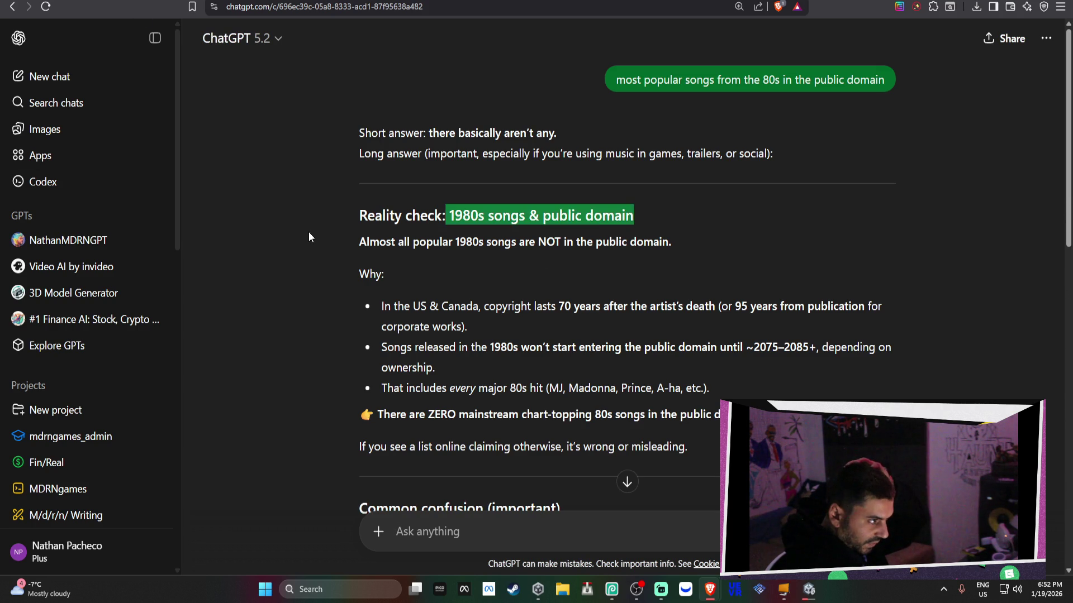
pyautogui.keyDown('shift'); pyautogui.click(313, 221); pyautogui.keyUp('shift')
pyautogui.scroll(-2, 491, 255)
pyautogui.scroll(-4, 493, 260)
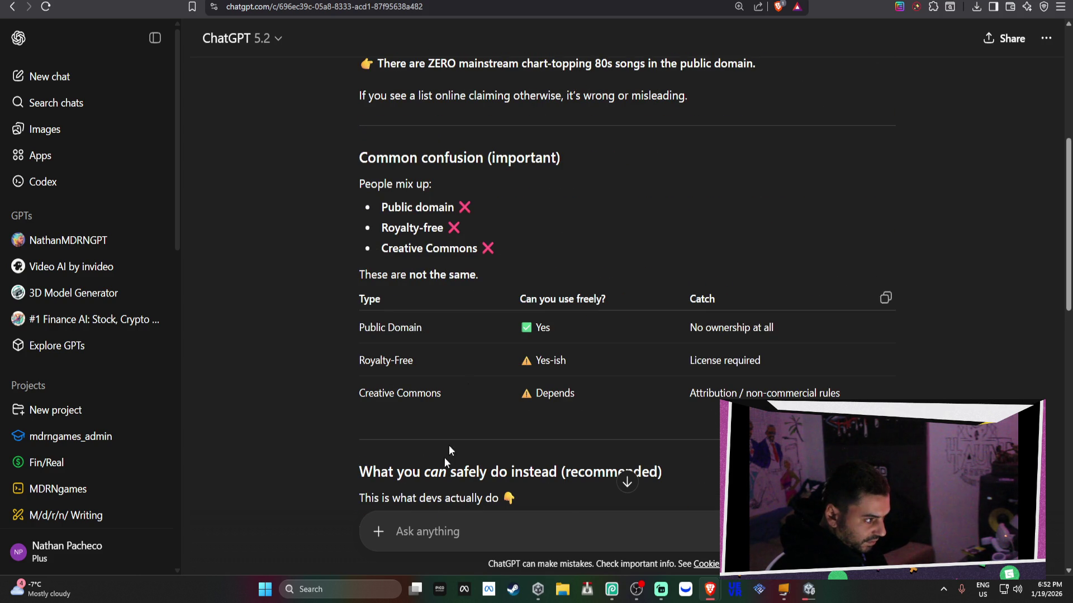
pyautogui.click(439, 537)
# Step: Ask ChatGPT 'ok but what about toto africa?'
pyautogui.write('ok wh')
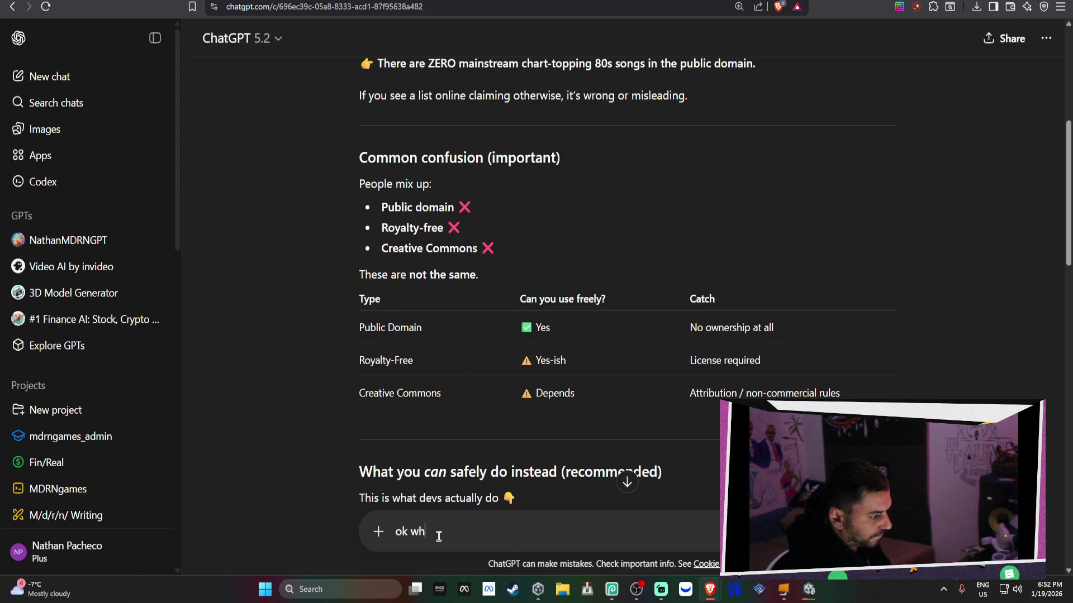
pyautogui.press('BackSpace')
pyautogui.write('buy')
pyautogui.press('BackSpace')
pyautogui.write('t what about toto ')
pyautogui.write('aaf')
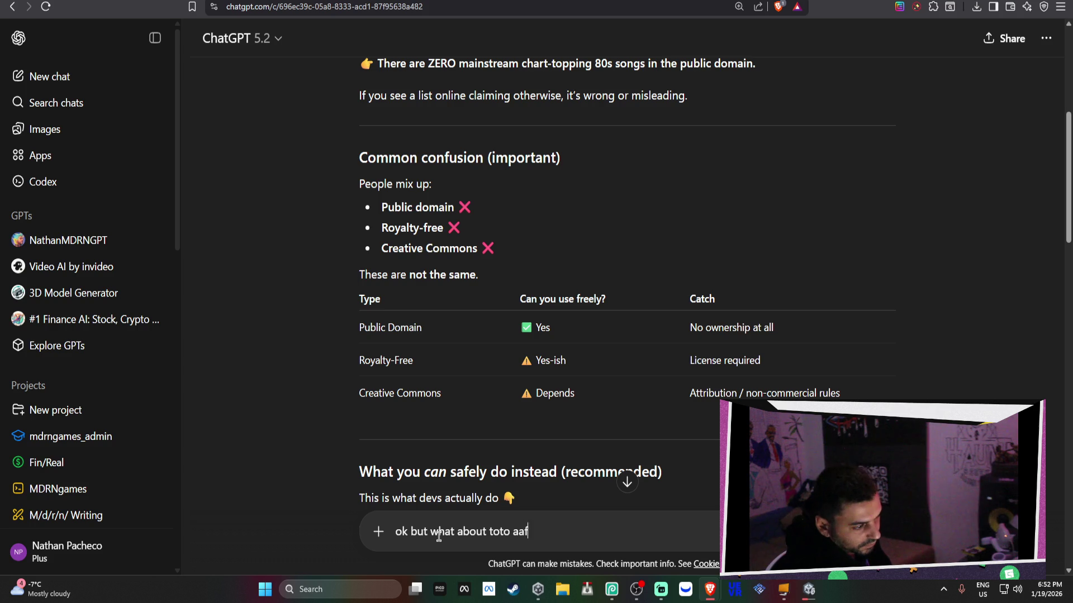
pyautogui.press('BackSpace')
pyautogui.press('BackSpace')
pyautogui.write('frica?')
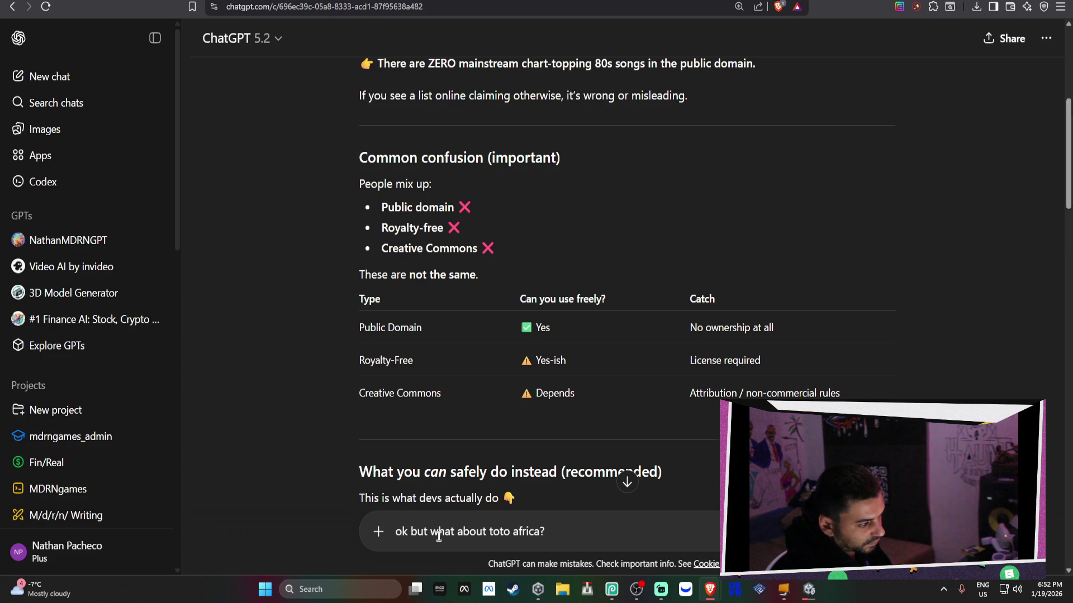
pyautogui.press('Return')
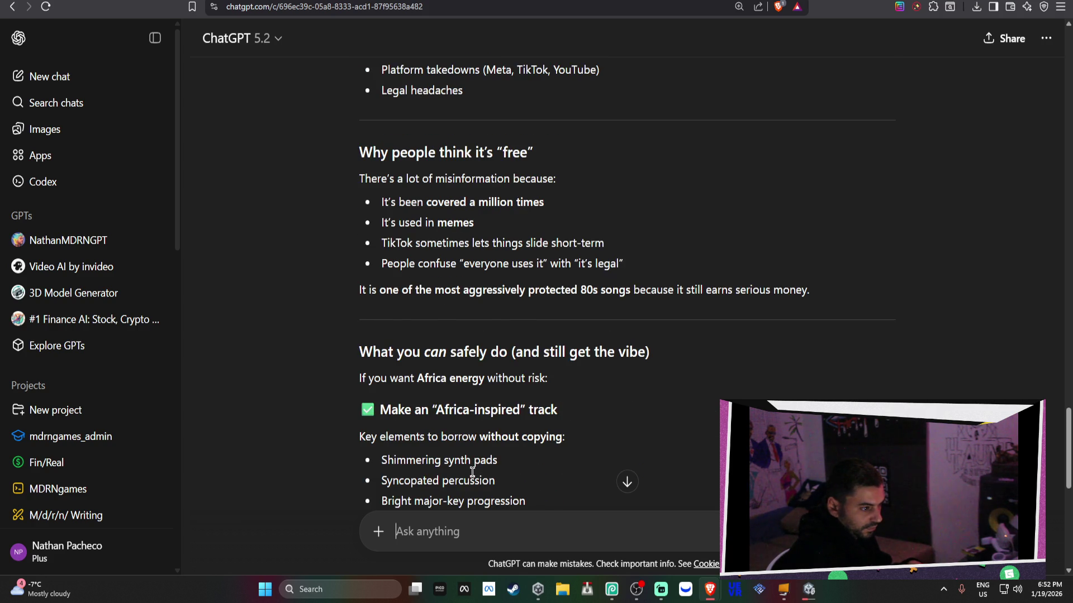
# Step: Ask ChatGPT 'so what 80s songs are copyright free?'
pyautogui.write('sho')
pyautogui.press('BackSpace')
pyautogui.press('BackSpace')
pyautogui.write('o what 80s songs are copyright free?')
pyautogui.press('Return')
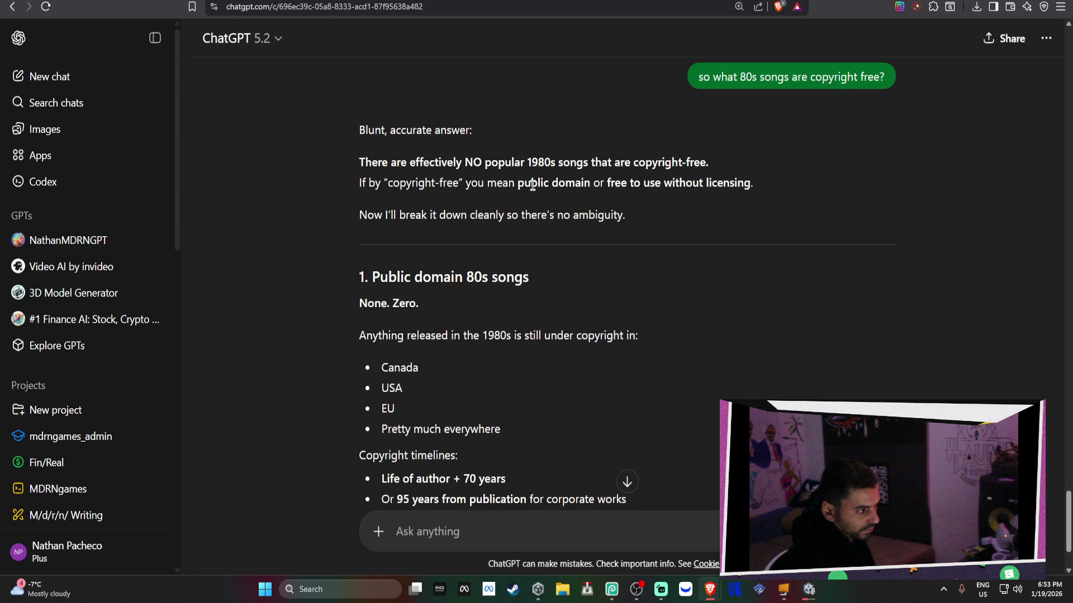
# Step: Read the answer explaining that essentially no 80s songs are public domain
pyautogui.scroll(-1, 554, 233)
pyautogui.moveTo(345, 250); pyautogui.dragTo(420, 245)
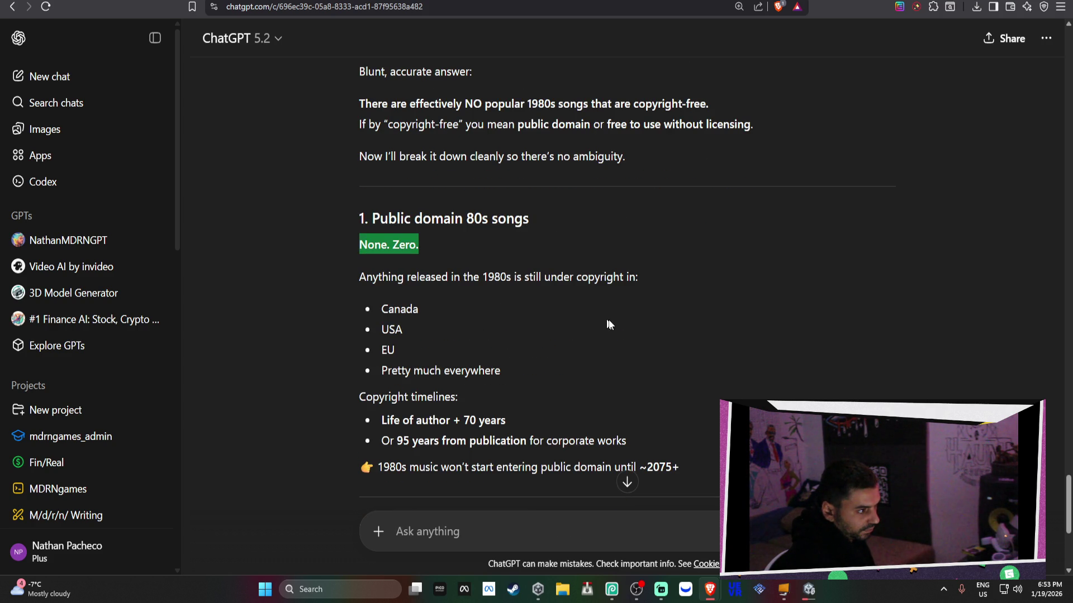
pyautogui.scroll(-1, 613, 322)
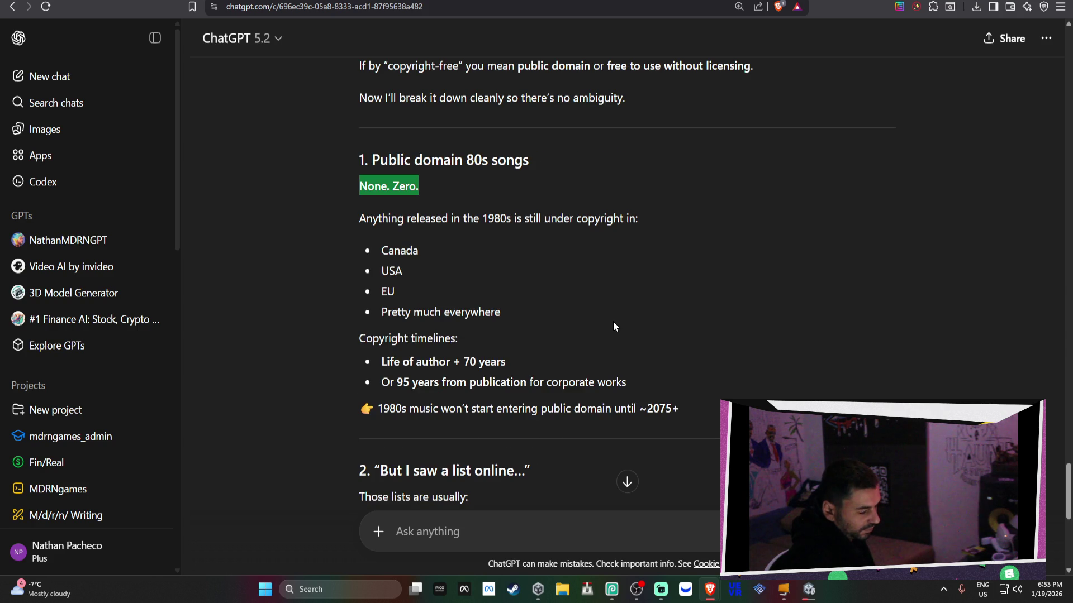
pyautogui.scroll(-2, 613, 323)
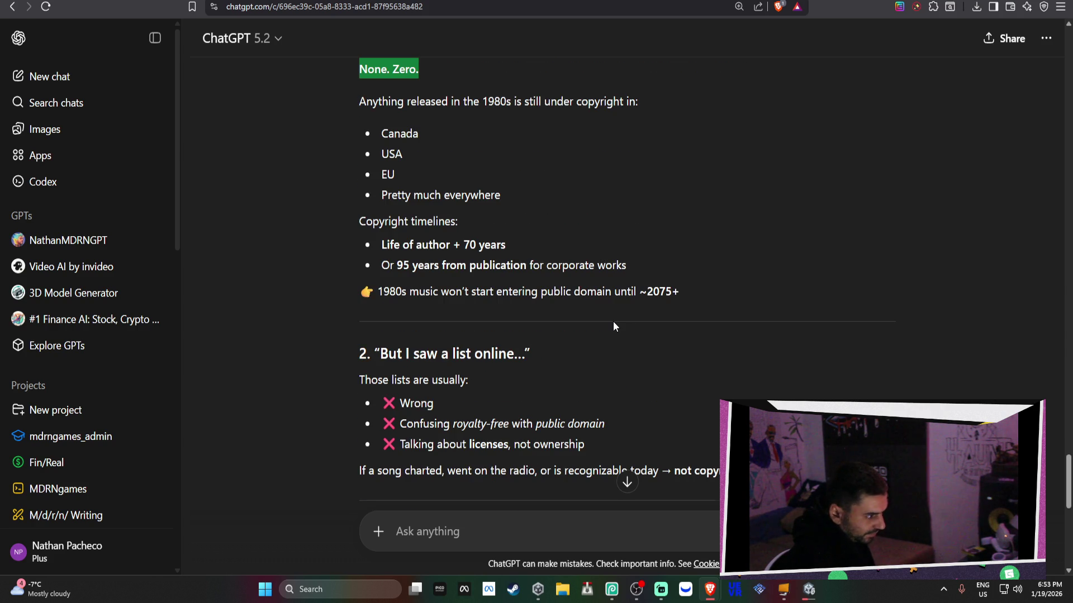
pyautogui.scroll(-1, 613, 326)
pyautogui.moveTo(380, 295)
pyautogui.mouseDown()
pyautogui.moveTo(415, 286)
pyautogui.moveTo(525, 296)
pyautogui.mouseUp()
pyautogui.click(645, 323)
# Step: Scroll on to the royalty-free, Creative Commons and reimagined public-domain alternatives
pyautogui.scroll(-4, 651, 335)
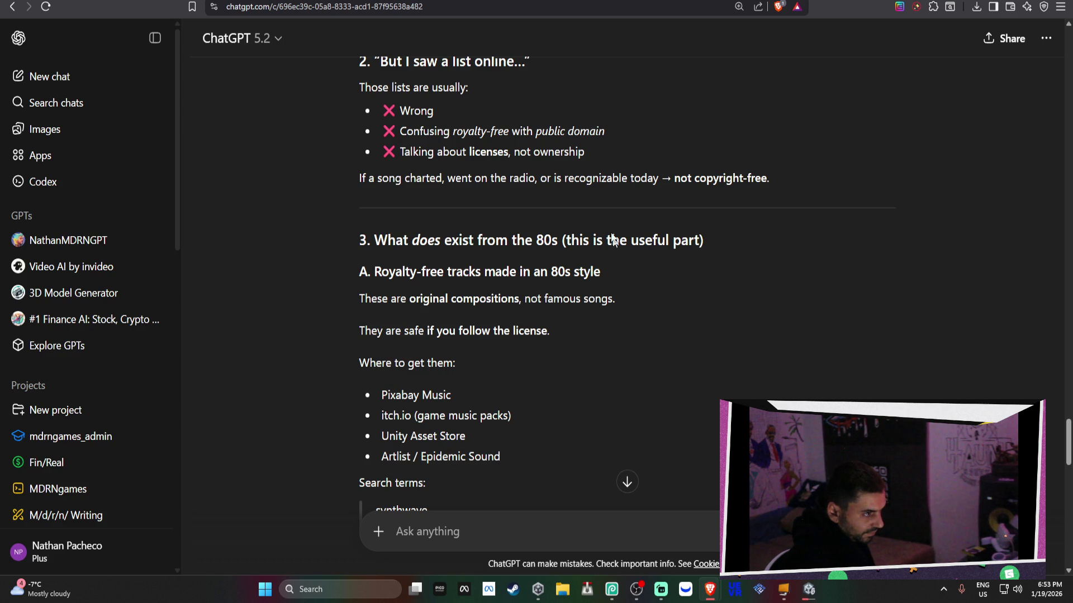
pyautogui.moveTo(610, 135); pyautogui.dragTo(455, 138)
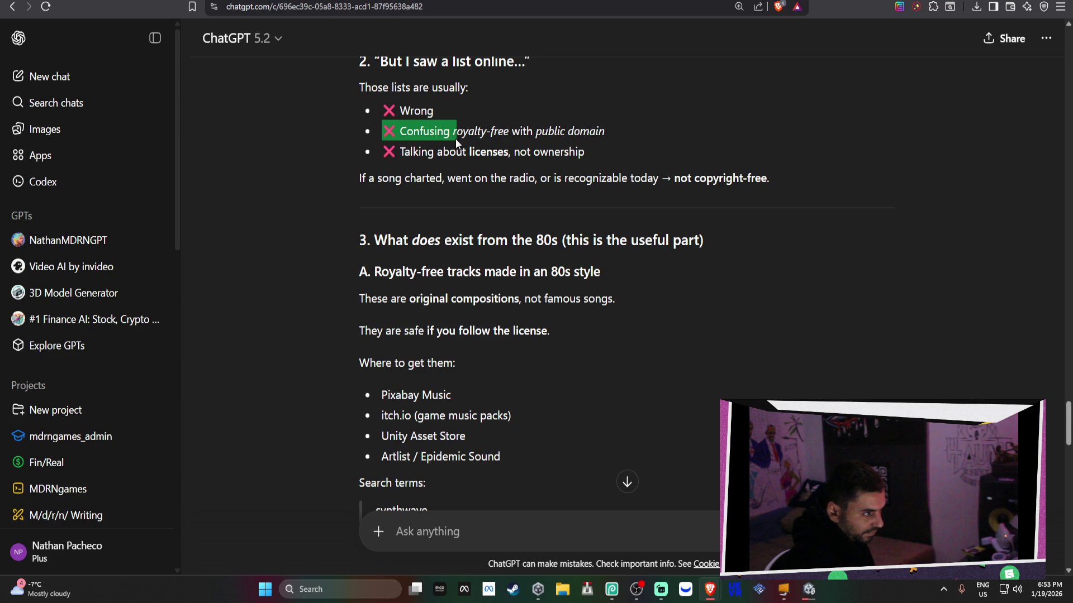
pyautogui.click(504, 539)
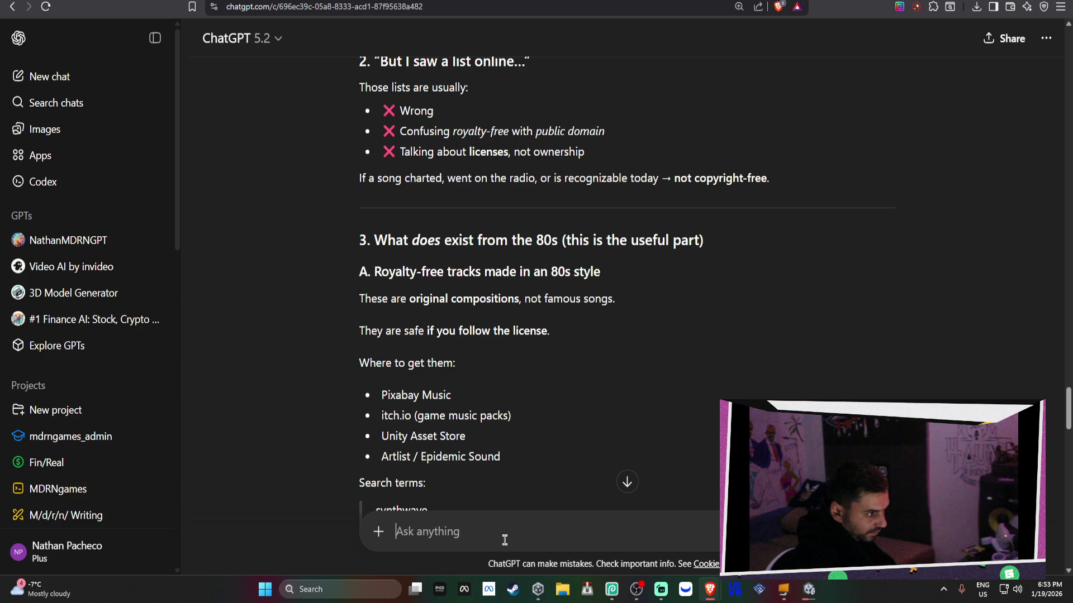
pyautogui.scroll(-1, 512, 474)
pyautogui.scroll(-5, 486, 411)
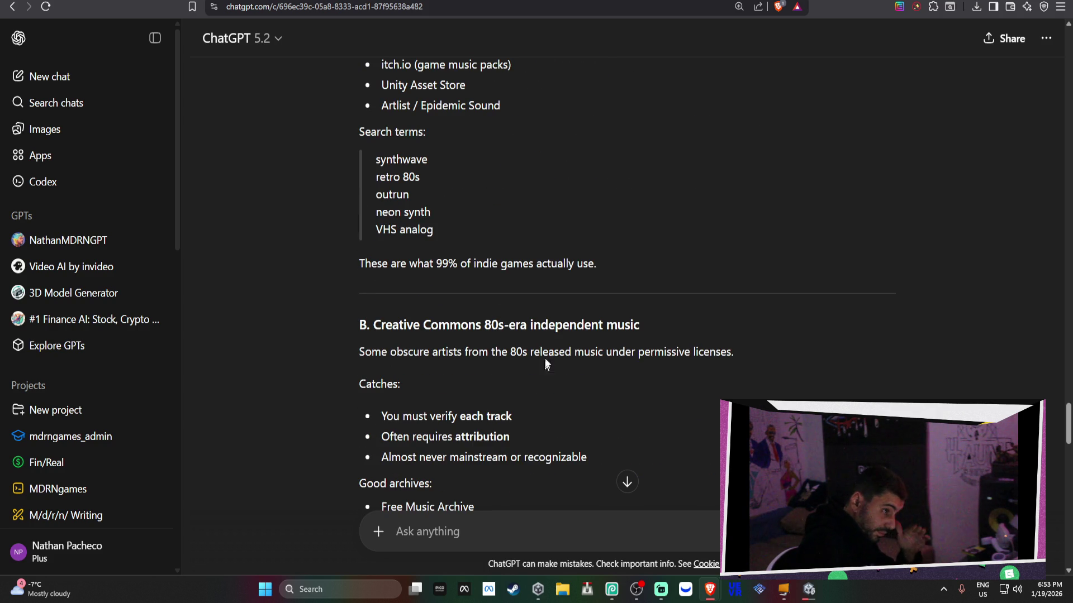
pyautogui.scroll(-1, 575, 314)
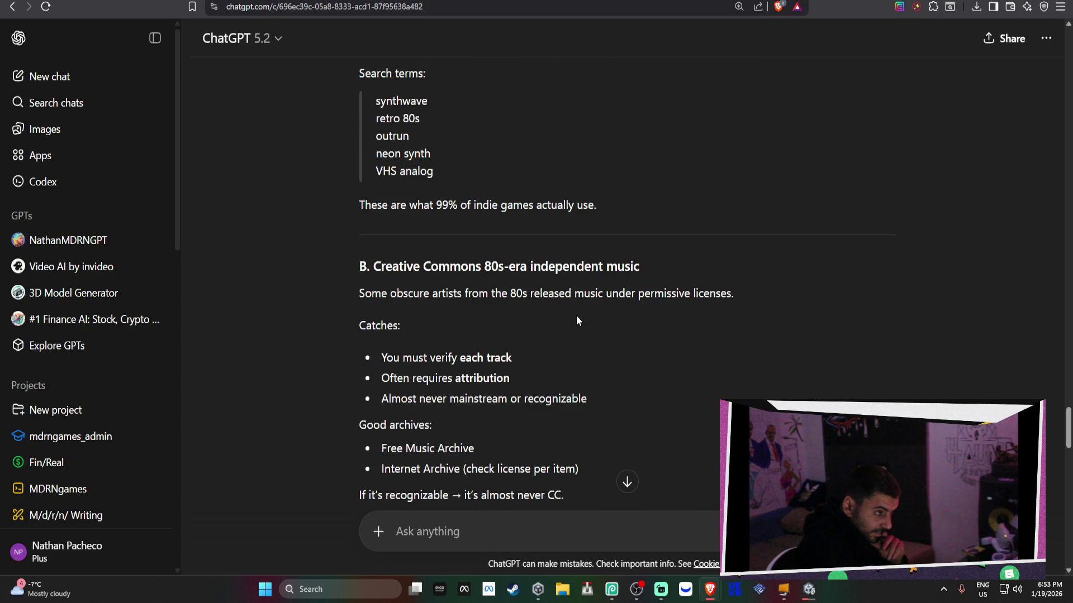
pyautogui.scroll(-2, 528, 394)
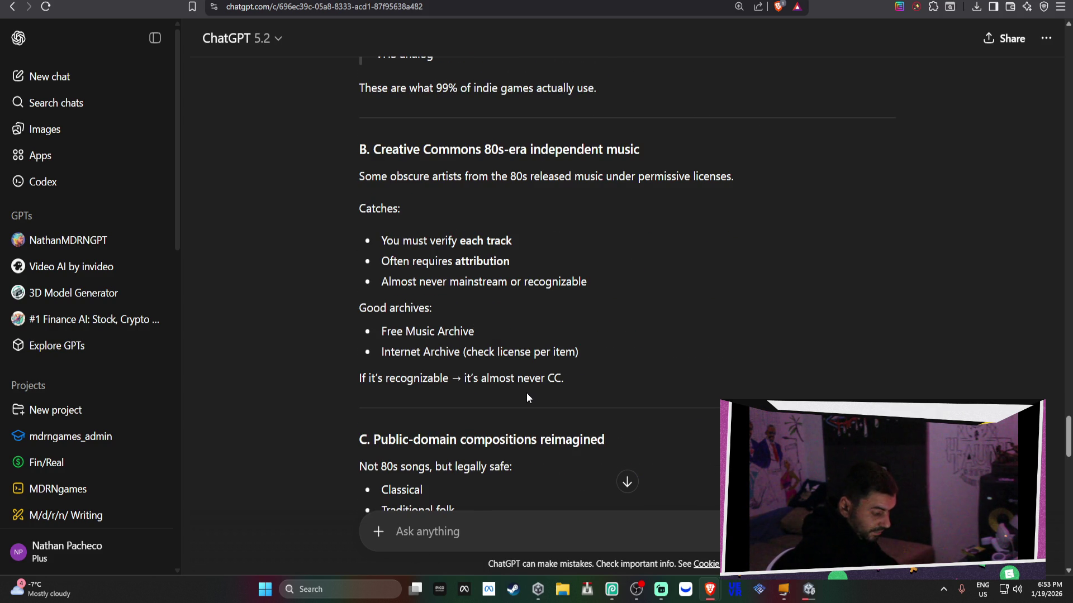
pyautogui.write('are there any ')
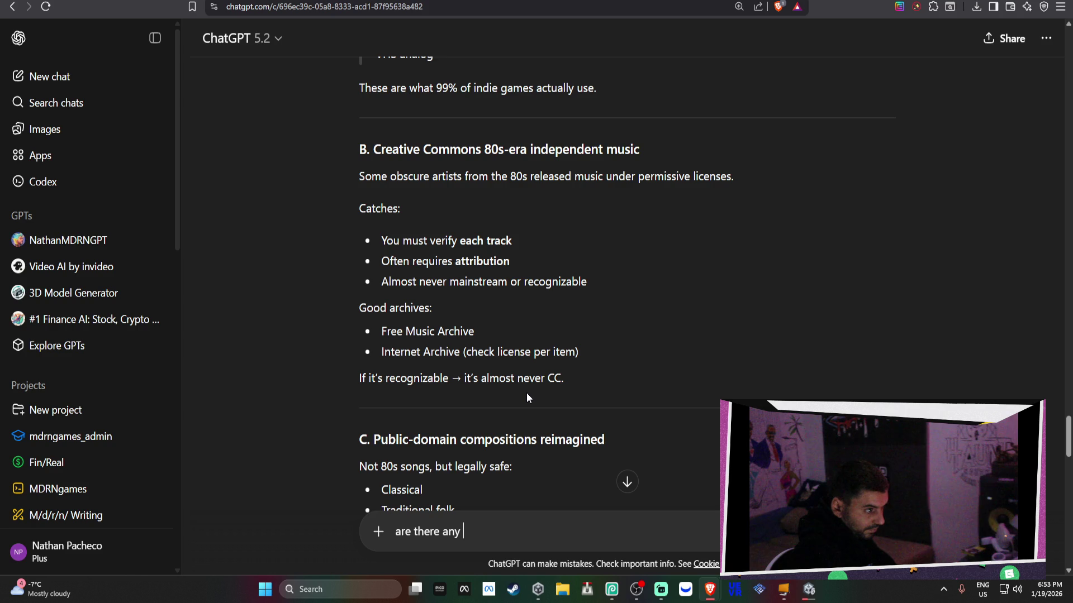
pyautogui.write('80s ')
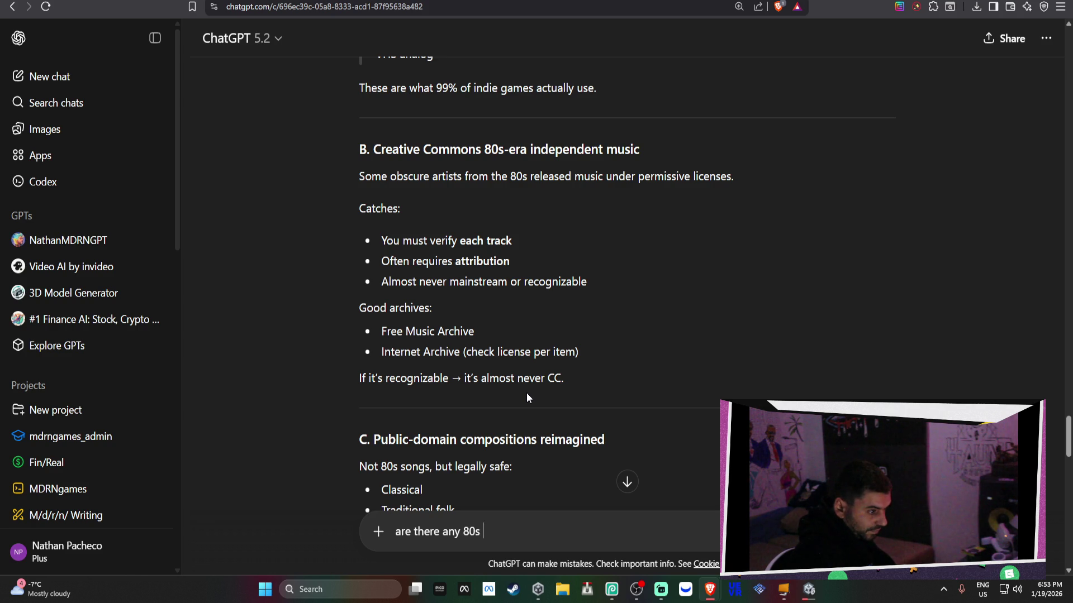
pyautogui.write('songs that ')
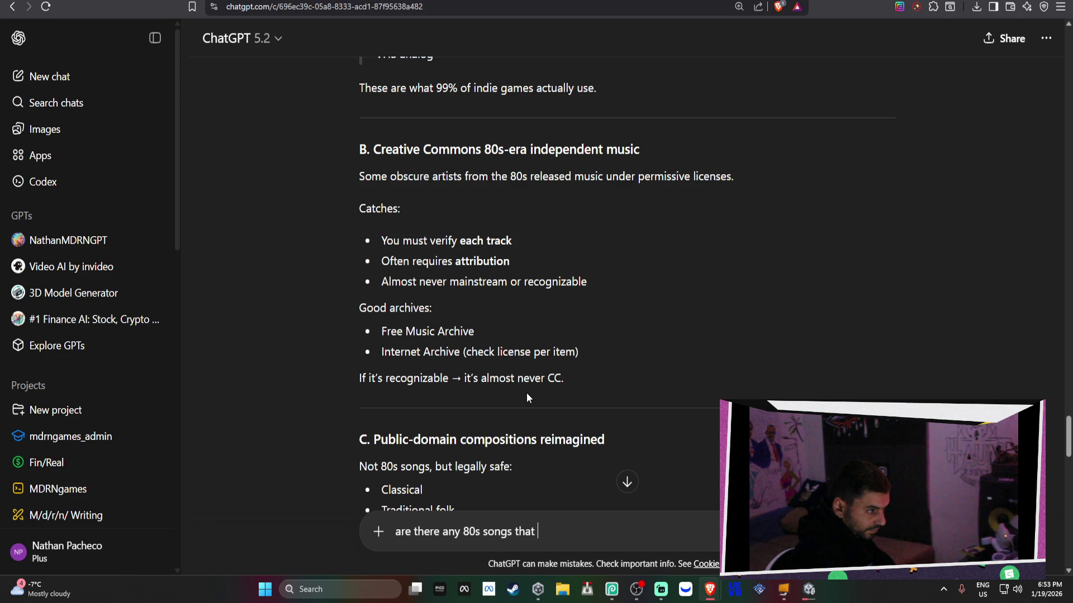
pyautogui.write('have creativ')
pyautogui.write('e commons ')
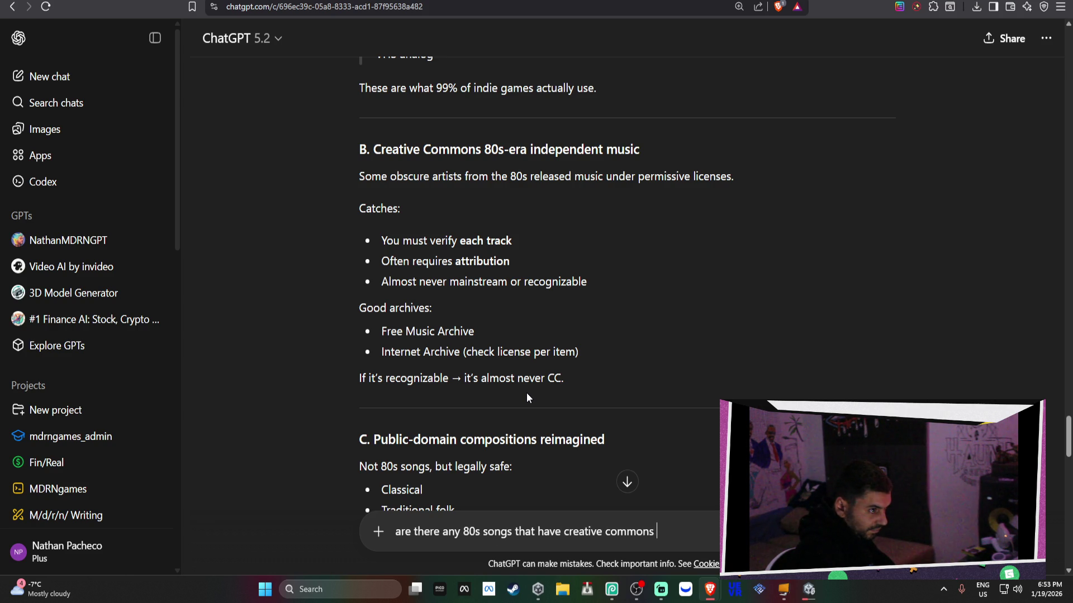
pyautogui.write('licesne?')
pyautogui.press('Return')
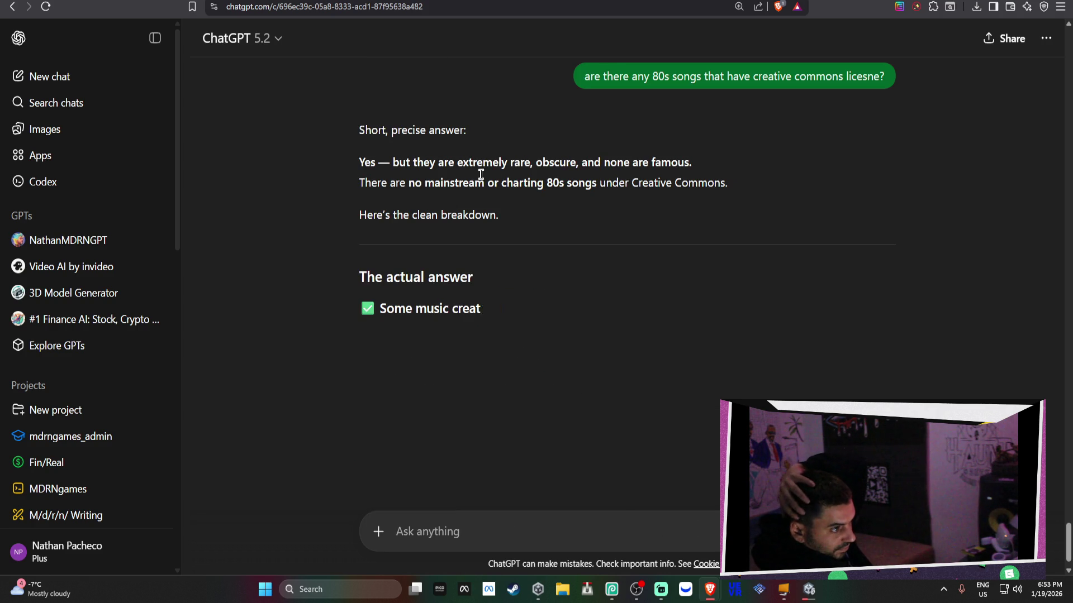
pyautogui.moveTo(692, 162); pyautogui.dragTo(603, 165)
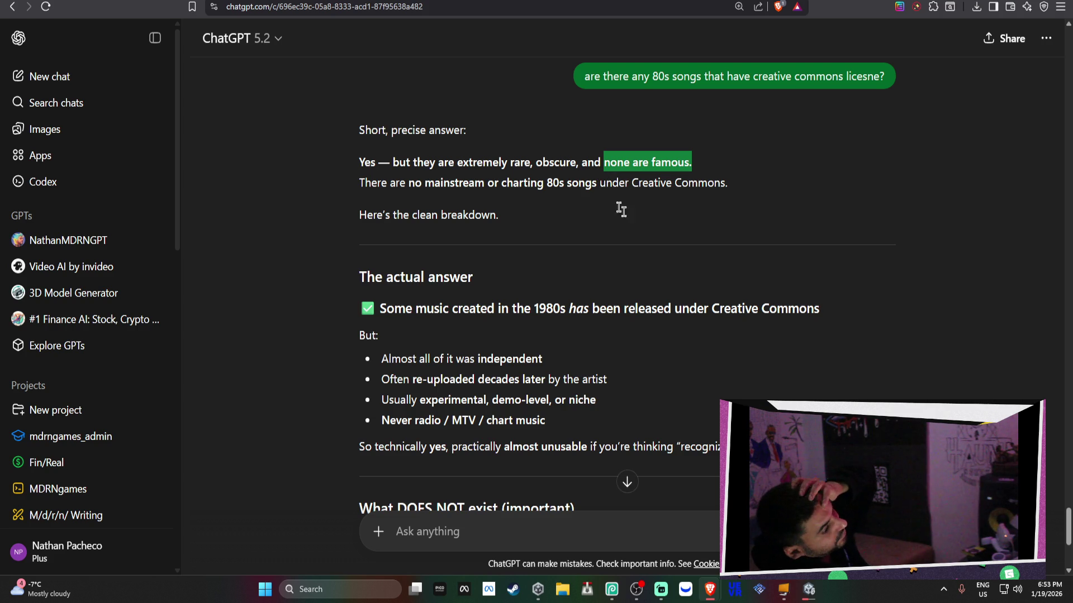
pyautogui.scroll(-1, 666, 276)
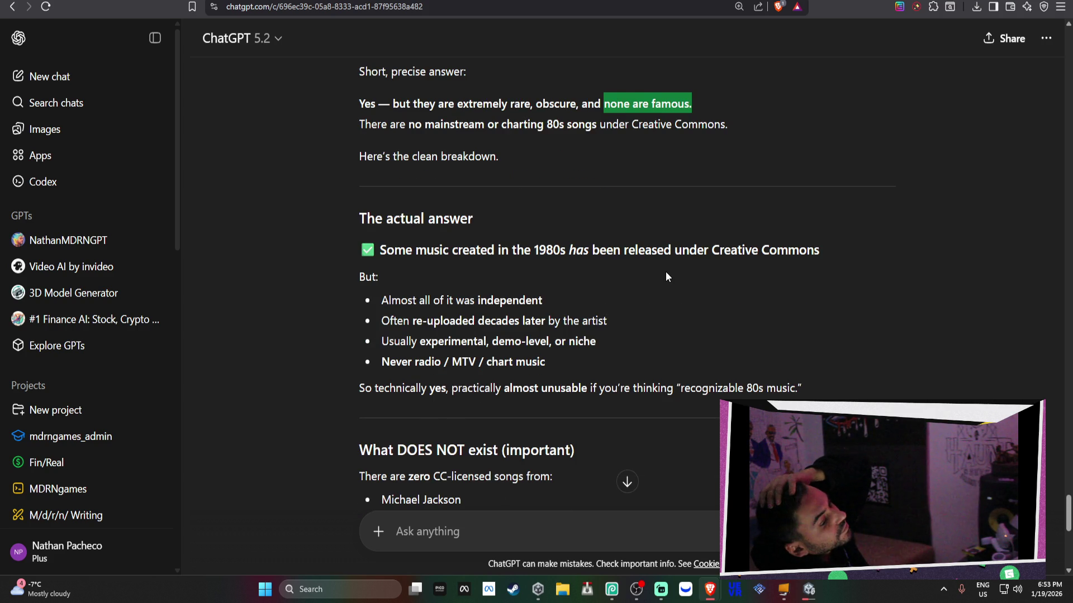
pyautogui.scroll(-2, 666, 271)
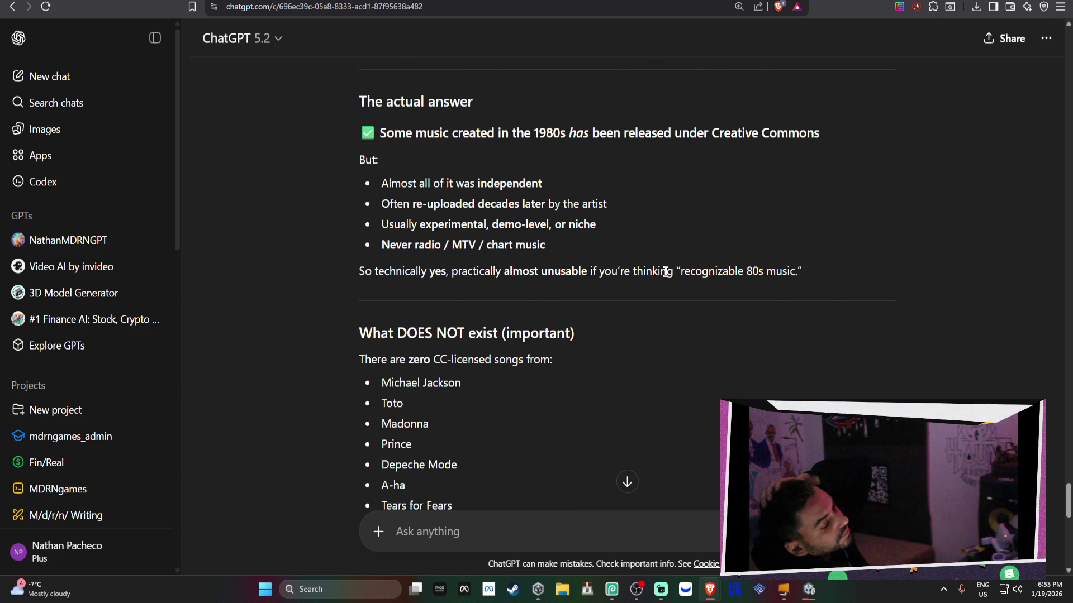
pyautogui.scroll(-1, 665, 272)
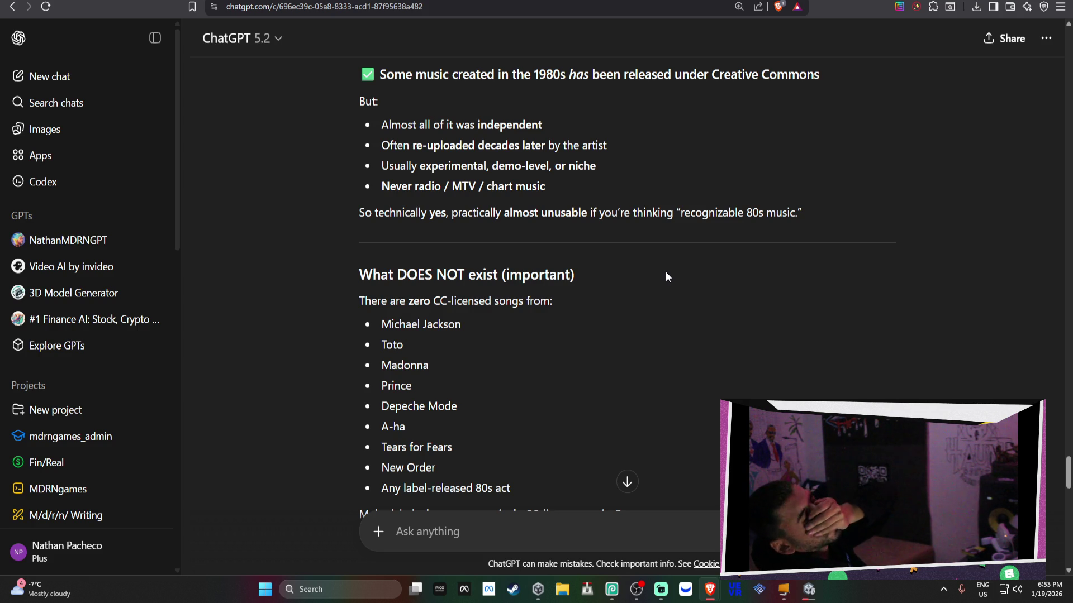
pyautogui.scroll(-7, 665, 272)
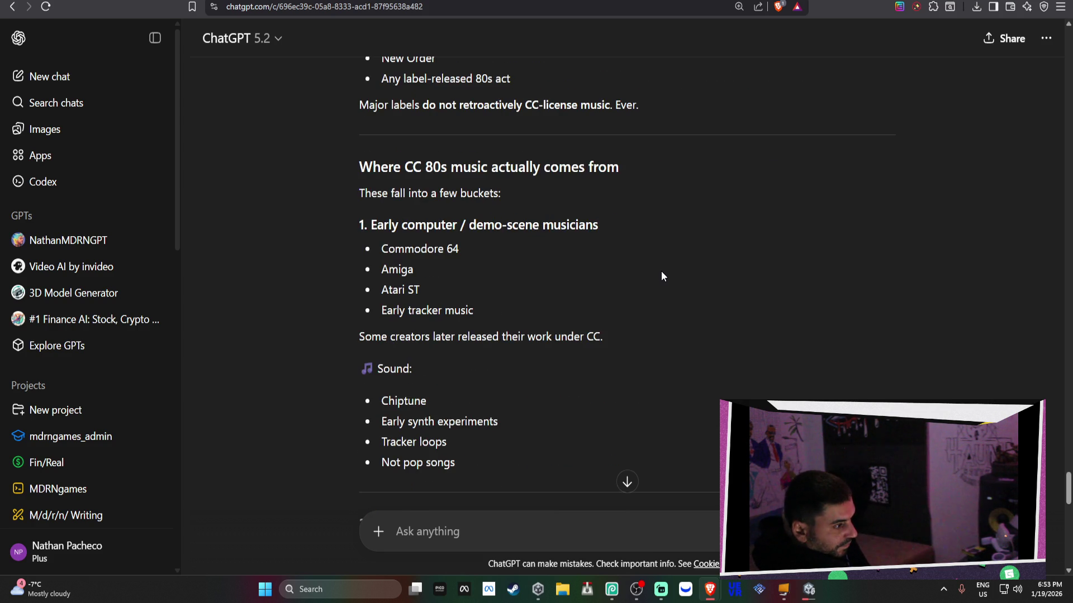
pyautogui.scroll(-2, 662, 274)
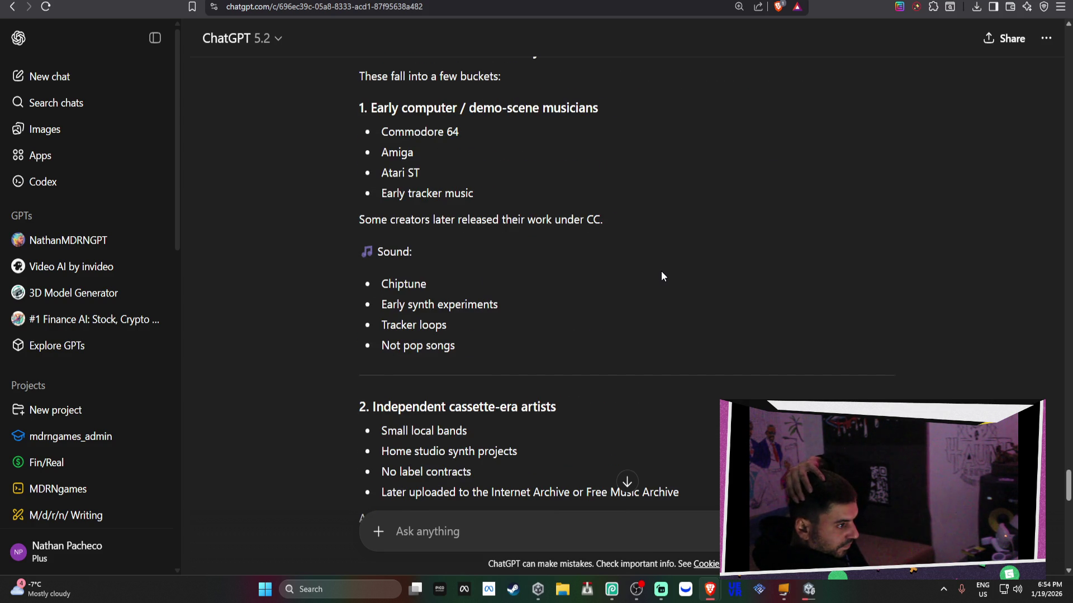
pyautogui.scroll(-2, 662, 275)
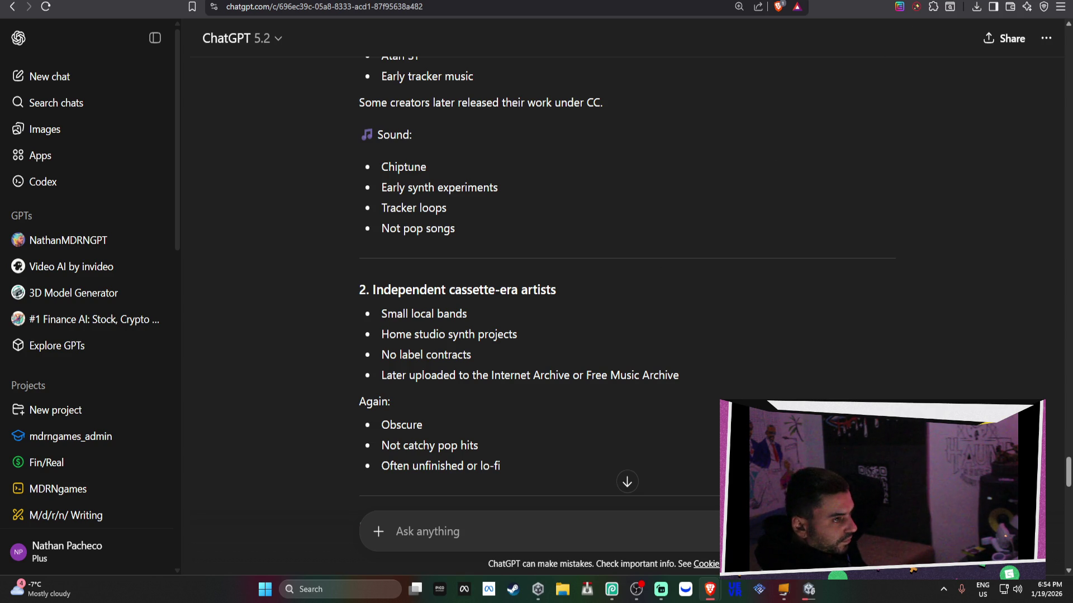
pyautogui.hotkey('ctrl', 't')
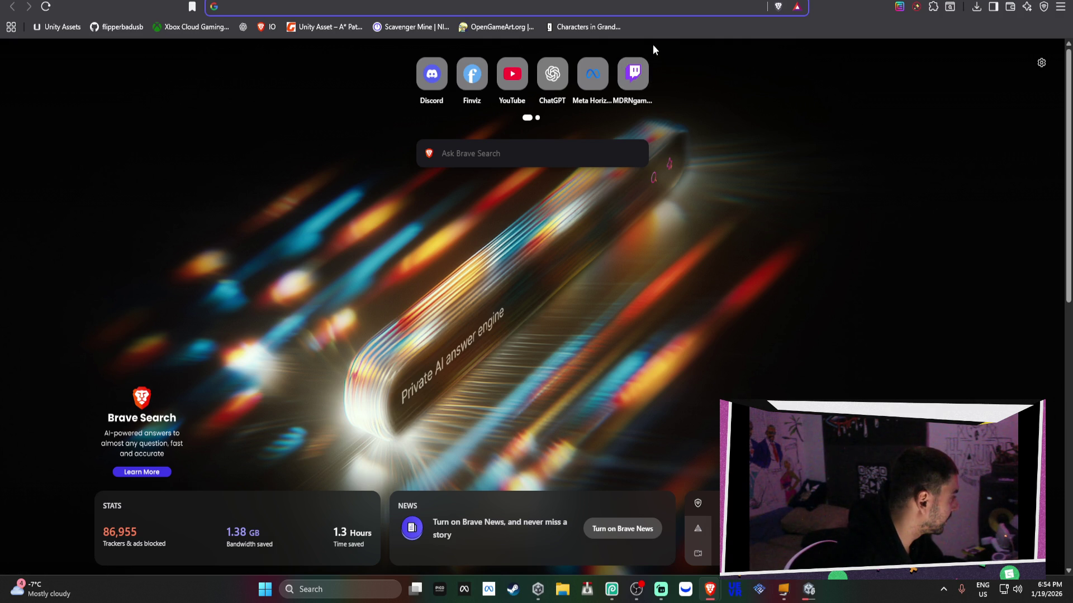
pyautogui.hotkey('ctrl', 'w')
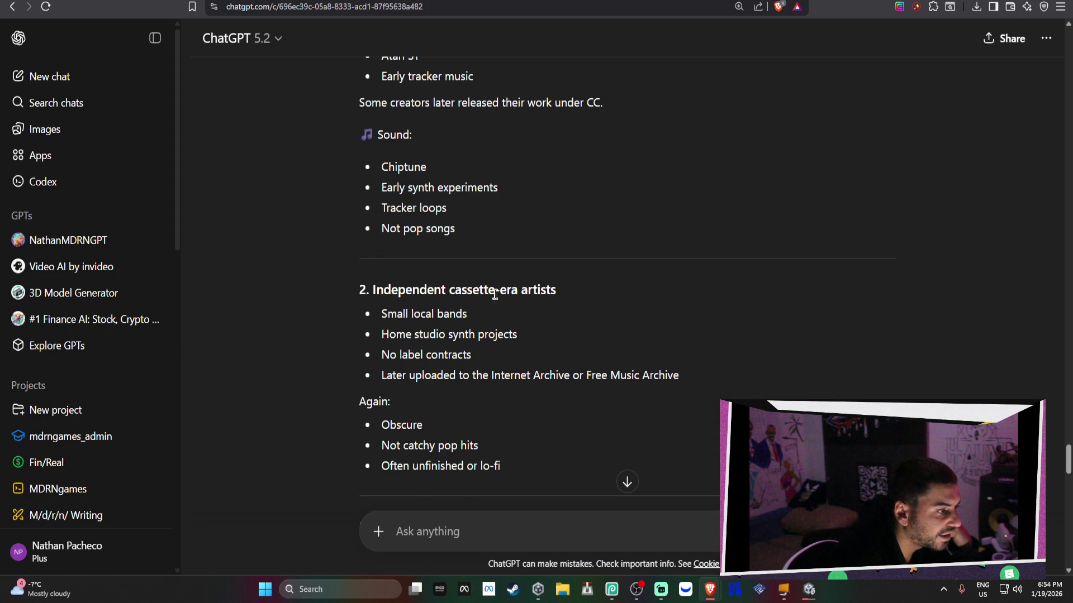
pyautogui.scroll(1, 522, 276)
pyautogui.scroll(-4, 528, 259)
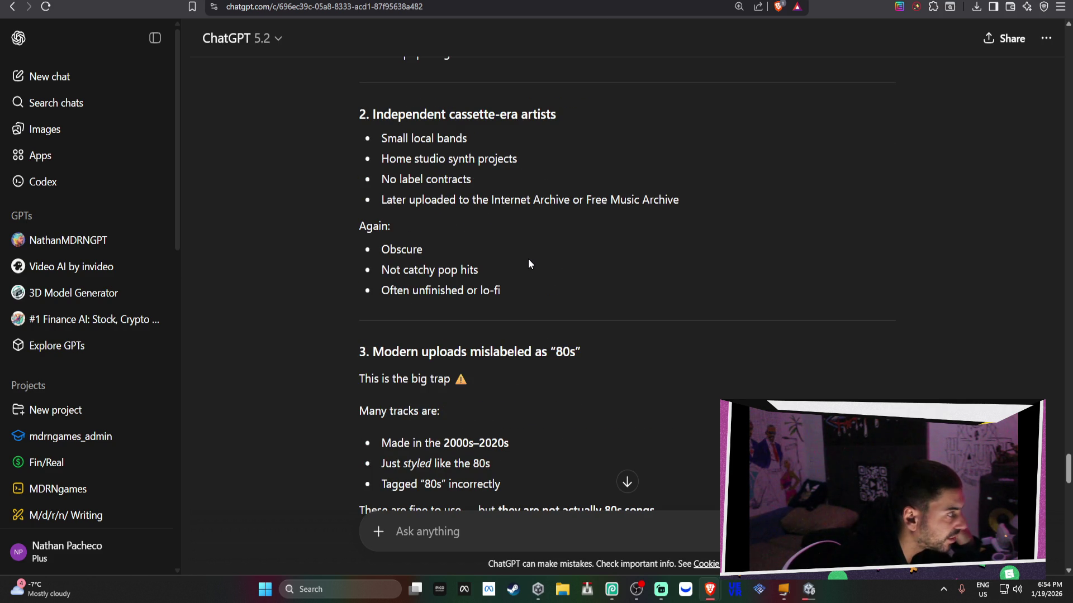
pyautogui.scroll(-13, 528, 259)
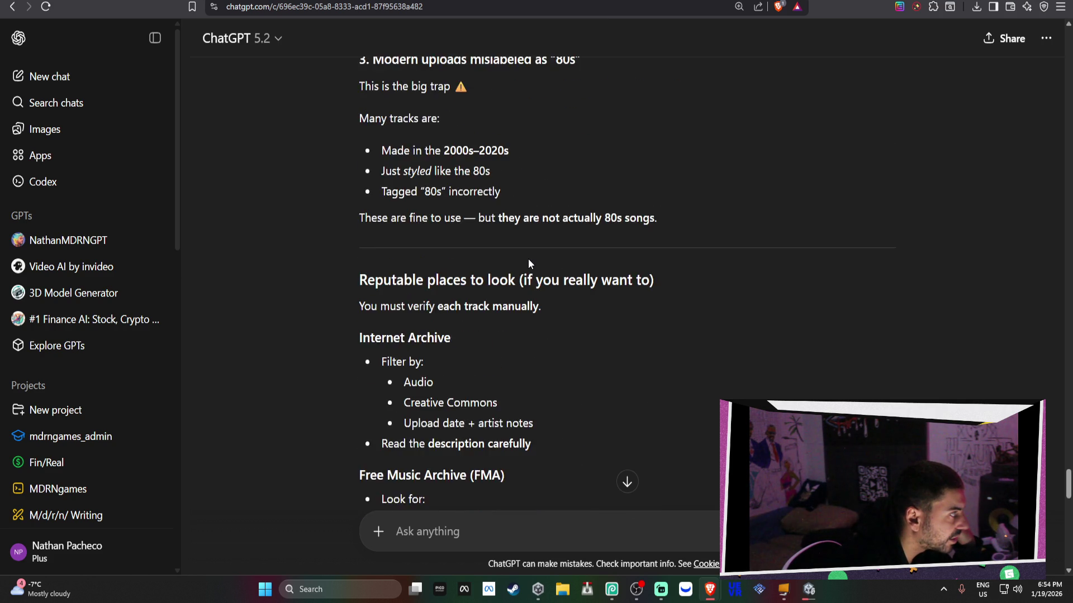
pyautogui.scroll(-8, 528, 260)
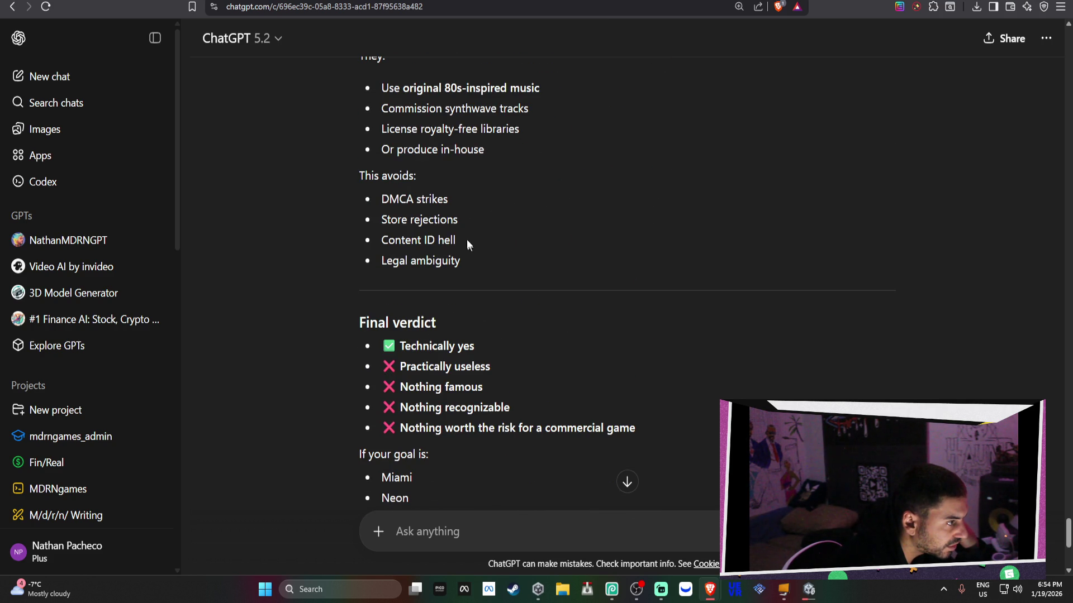
pyautogui.moveTo(461, 221); pyautogui.dragTo(347, 207)
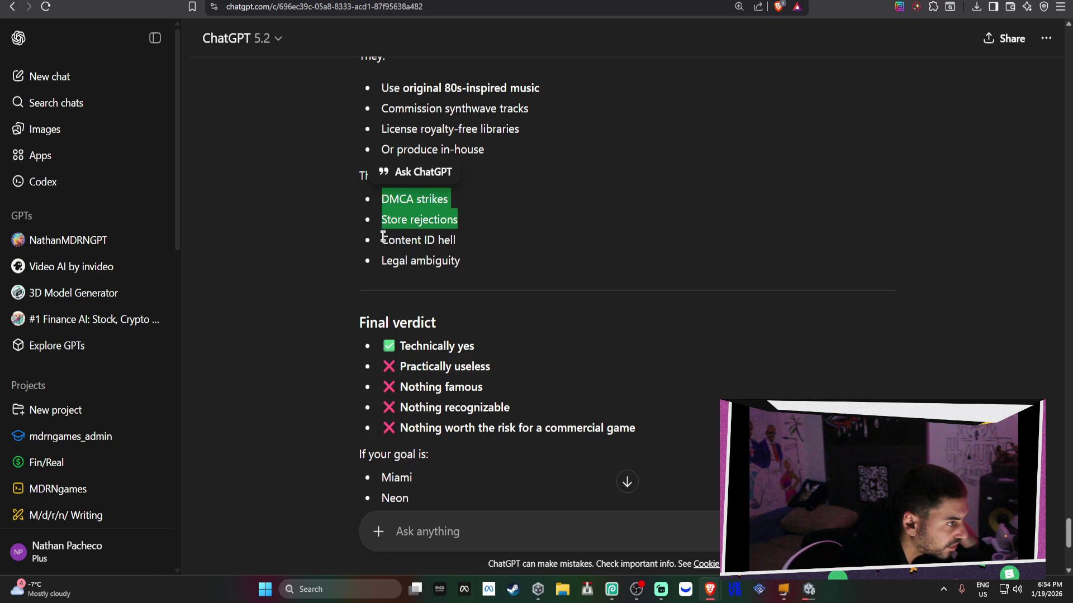
pyautogui.moveTo(383, 239); pyautogui.dragTo(471, 246)
pyautogui.click(471, 248)
pyautogui.scroll(-1, 474, 256)
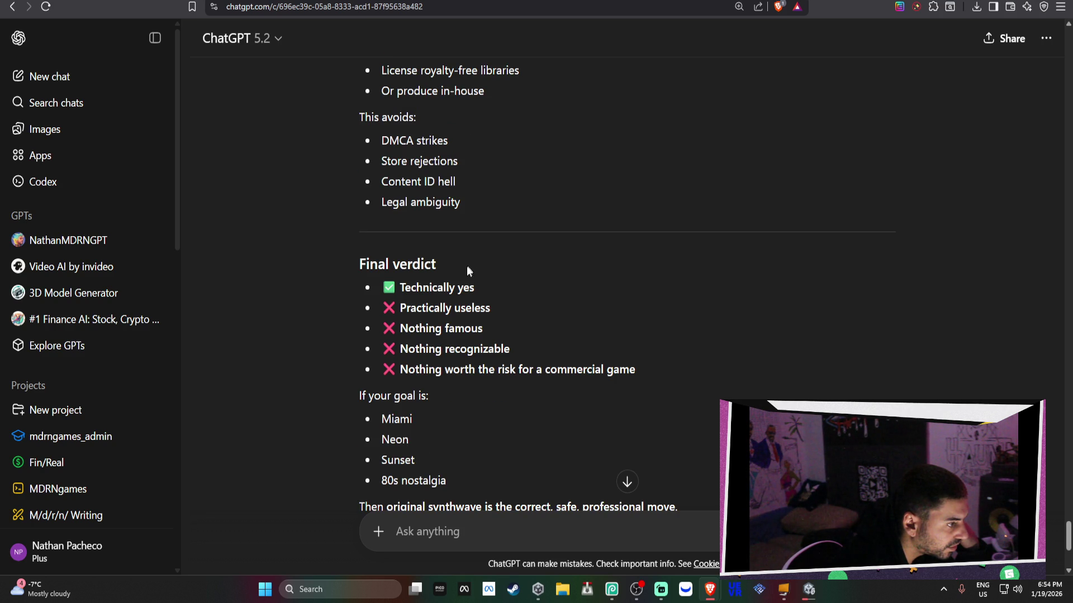
pyautogui.scroll(-1, 462, 290)
pyautogui.scroll(-2, 429, 352)
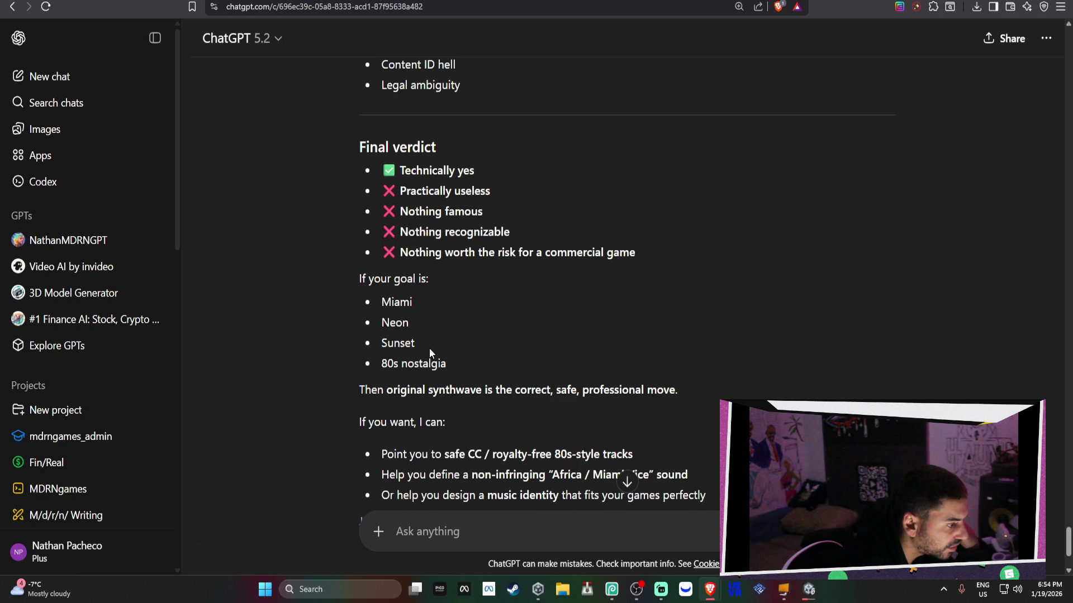
# Step: Send ChatGPT the request to find all the matching synthwave tracks
pyautogui.click(463, 528)
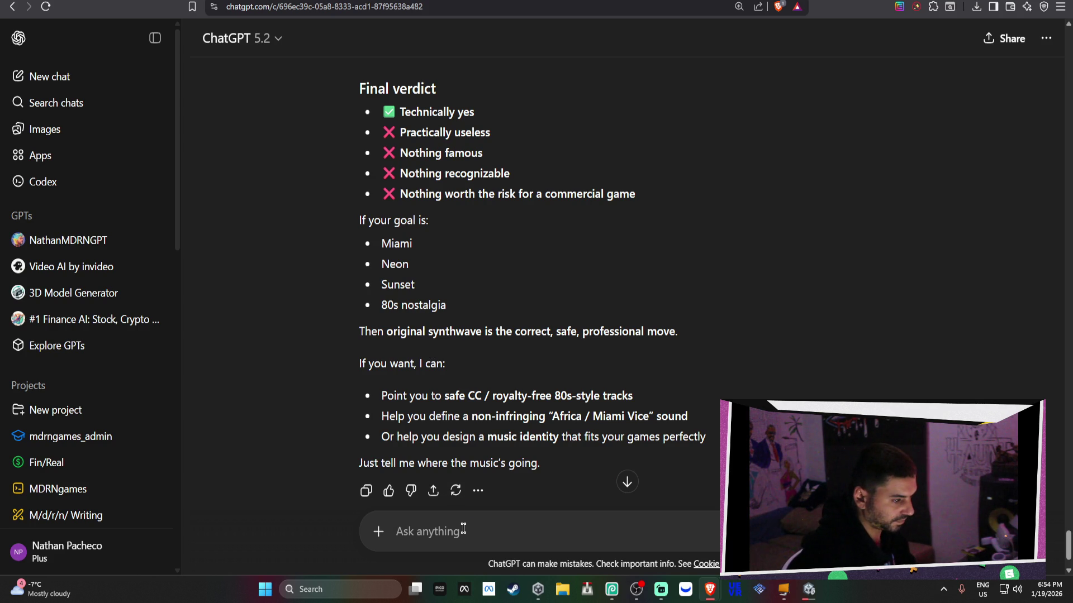
pyautogui.write('yeah do ')
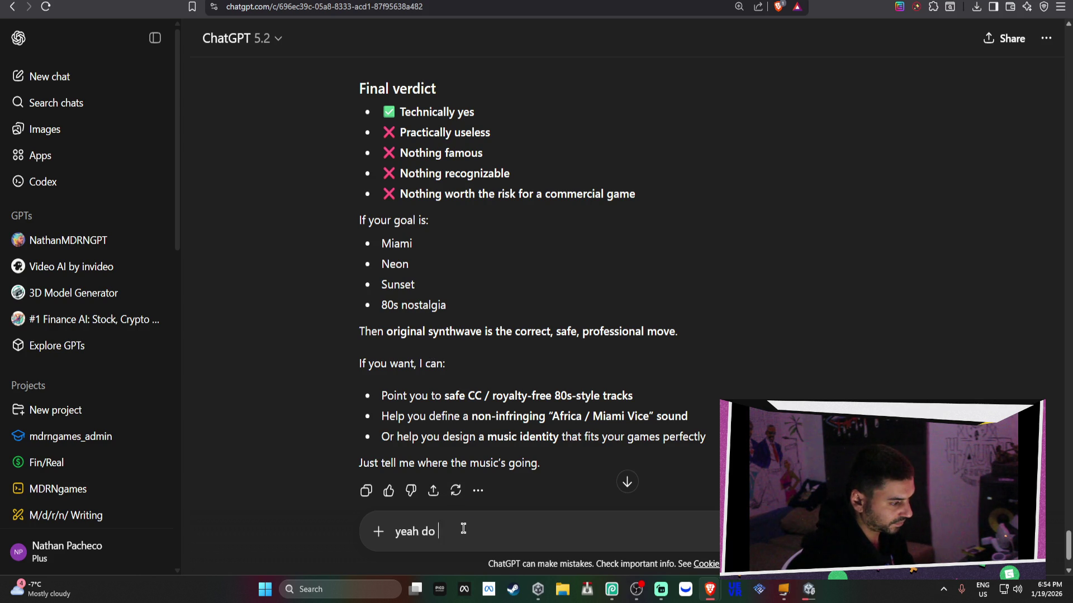
pyautogui.write('it find me all the cu')
pyautogui.press('BackSpace')
pyautogui.write('hunes')
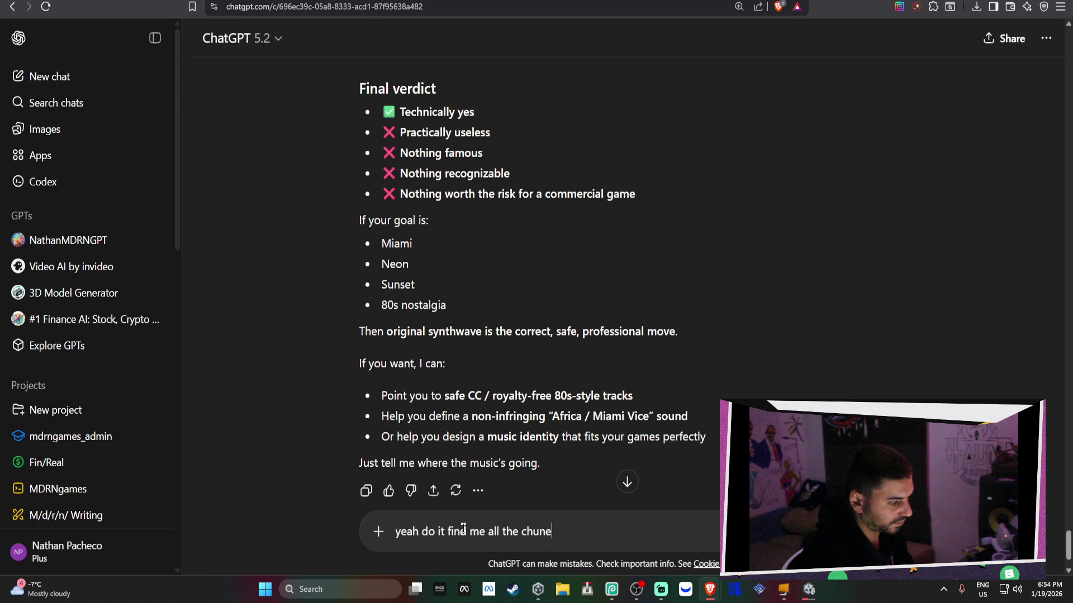
pyautogui.press('Return')
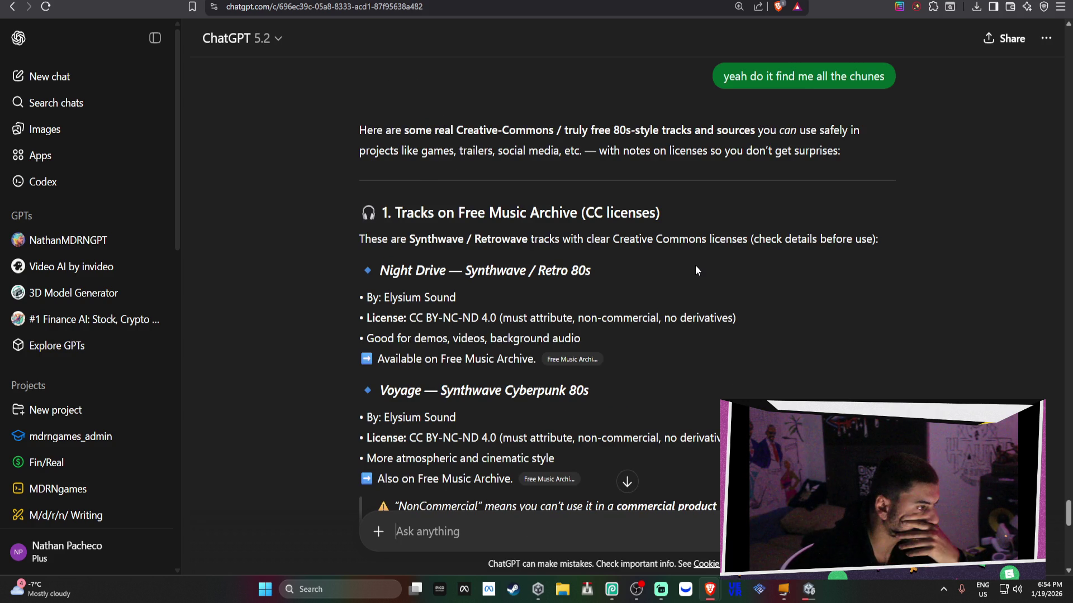
# Step: Open the Night Drive Free Music Archive source in a new tab and note the NonCommercial warning
pyautogui.scroll(-2, 695, 265)
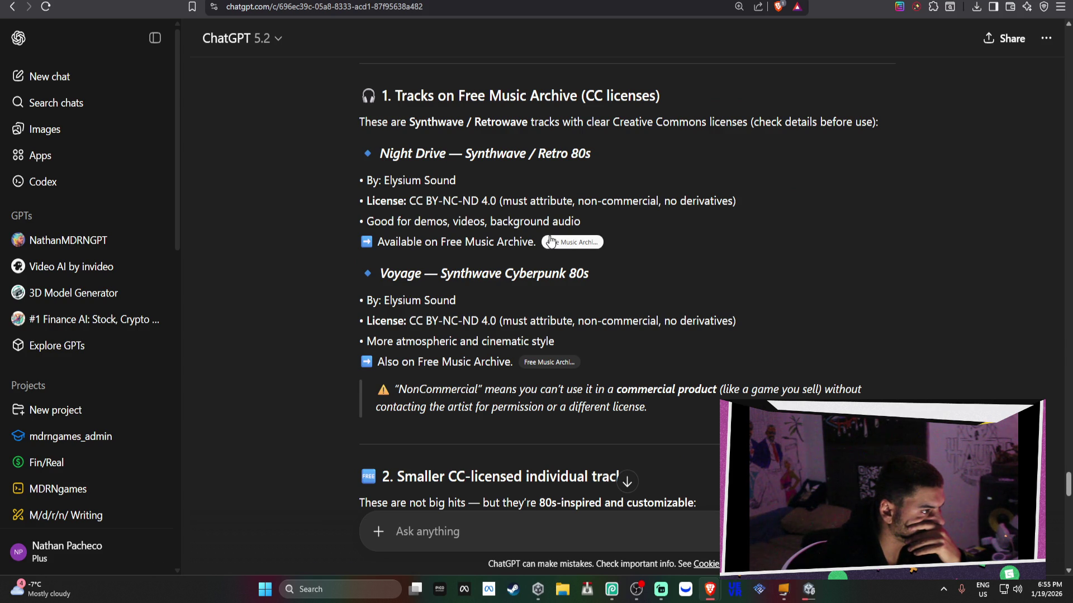
pyautogui.rightClick(575, 244)
pyautogui.click(589, 256)
pyautogui.rightClick(569, 364)
pyautogui.click(639, 305)
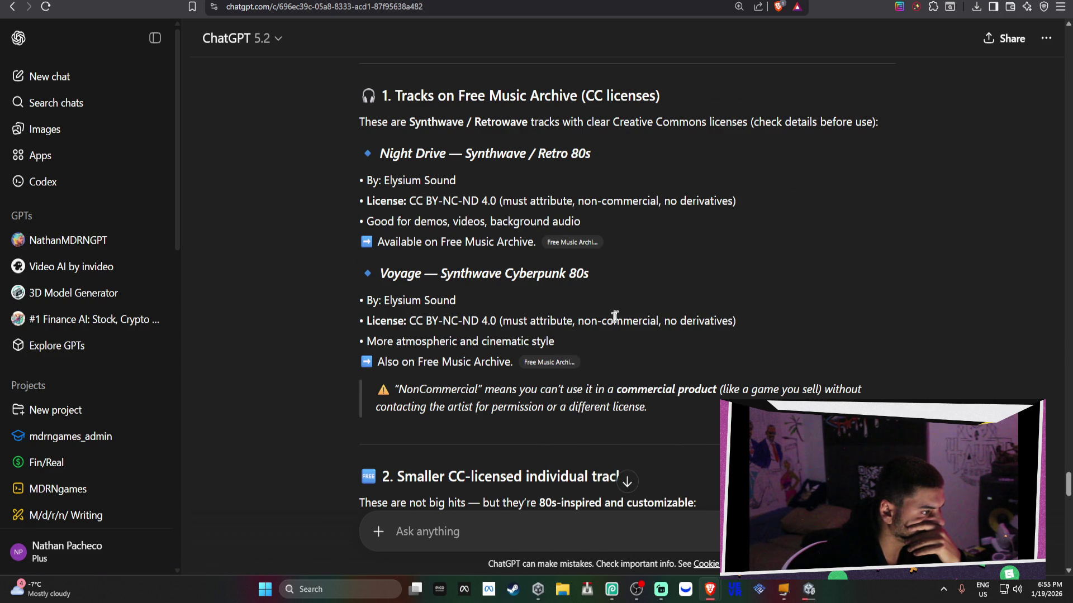
pyautogui.rightClick(547, 366)
pyautogui.click(583, 378)
pyautogui.scroll(-2, 614, 335)
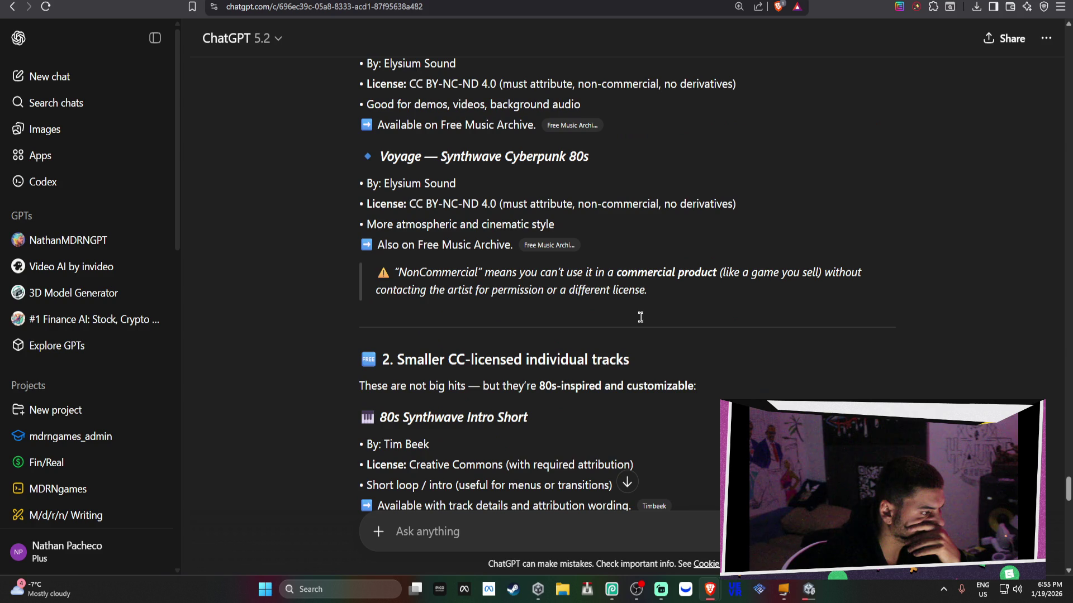
pyautogui.moveTo(403, 274); pyautogui.dragTo(757, 275)
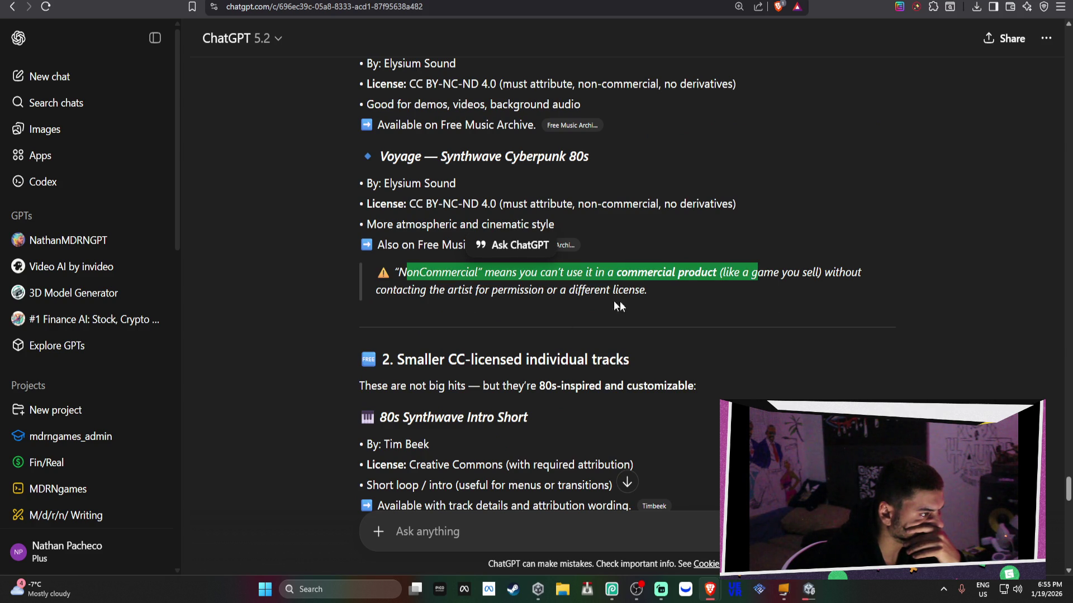
pyautogui.click(502, 521)
# Step: Ask ChatGPT for good tracks usable in the game trailer, then view the Night Drive tab
pyautogui.write('well is wan')
pyautogui.press('BackSpace')
pyautogui.press('BackSpace')
pyautogui.press('BackSpace')
pyautogui.write('want to use it in my game trailer bruh find me some ')
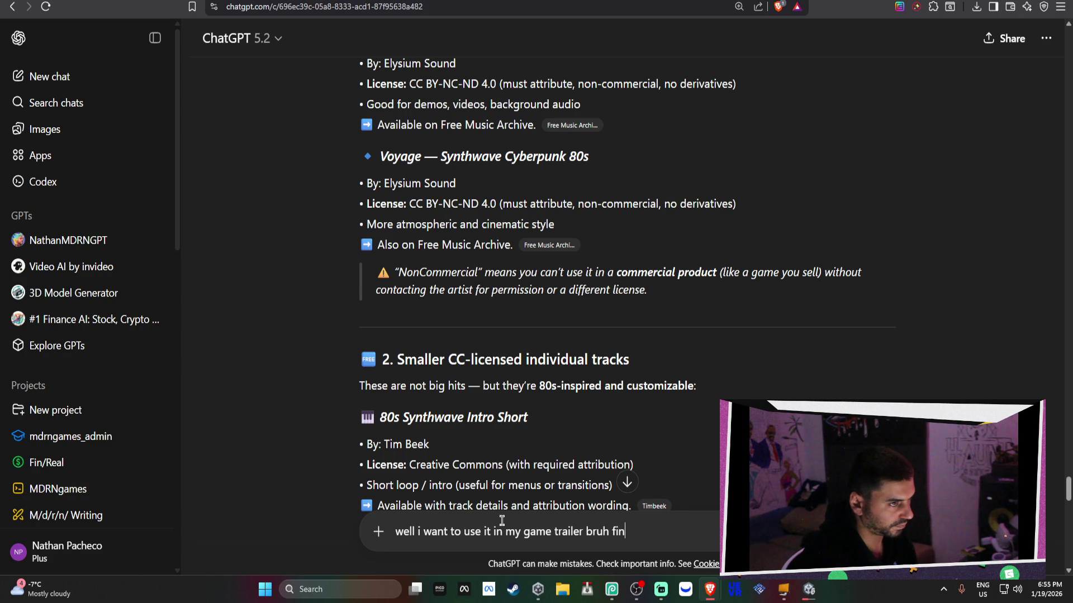
pyautogui.write('good sh')
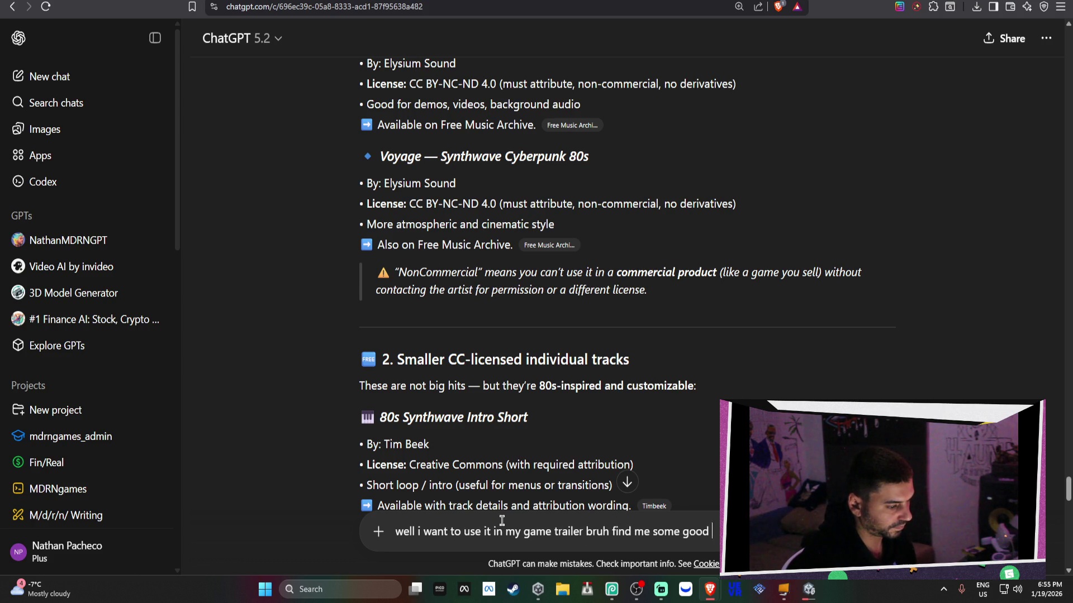
pyautogui.press('Return')
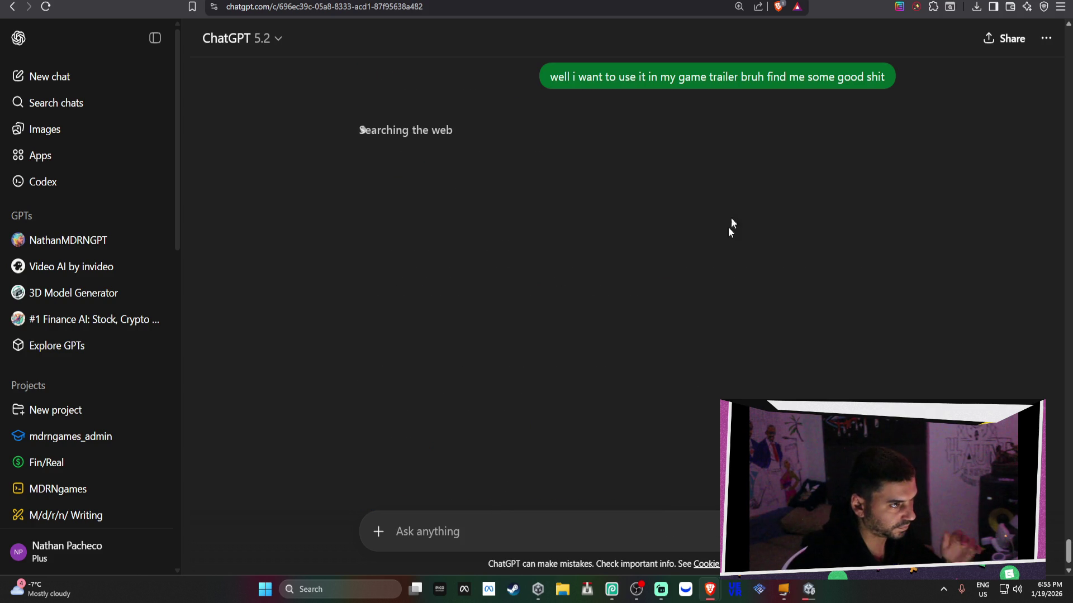
pyautogui.hotkey('ctrl', 'Tab')
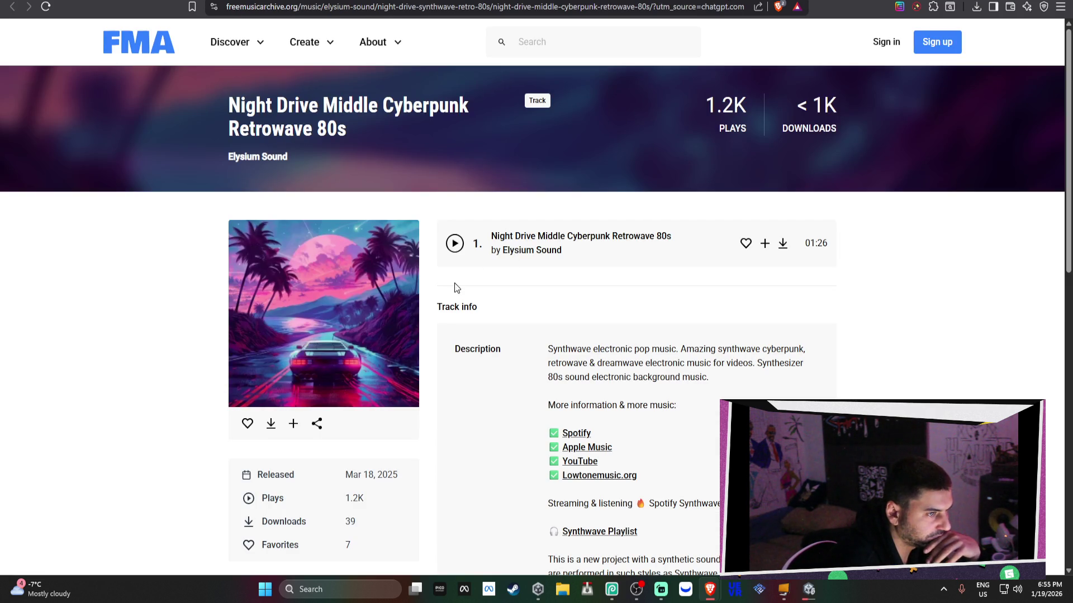
# Step: Skim the Night Drive page, then read ChatGPT's commercial-safe Pixabay tracks and trailer audio plan
pyautogui.scroll(-2, 455, 290)
pyautogui.scroll(-5, 537, 244)
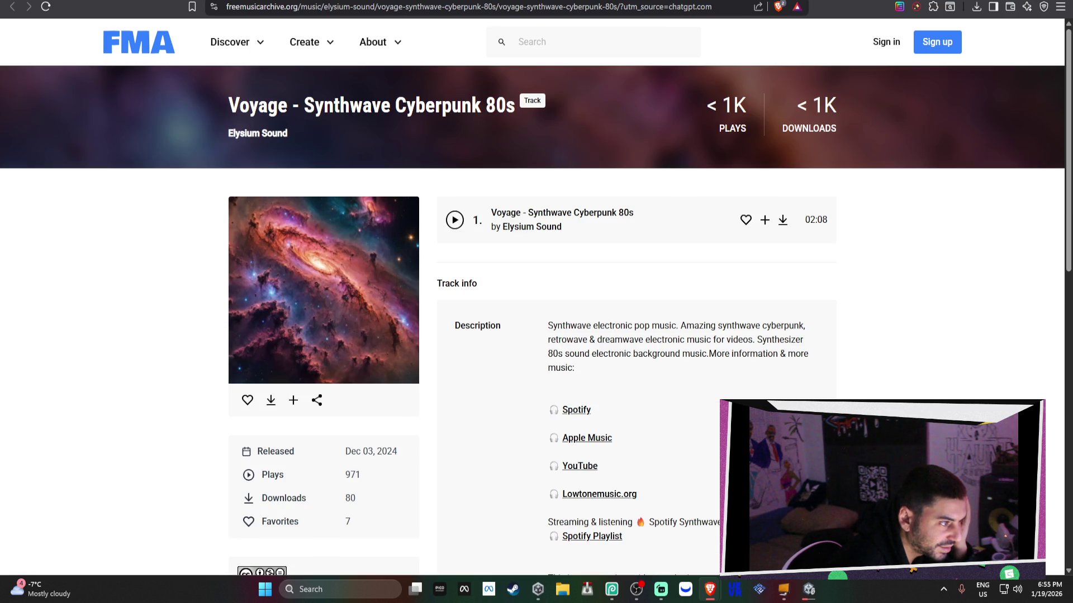
pyautogui.hotkey('ctrl', 'Tab')
pyautogui.scroll(-5, 610, 220)
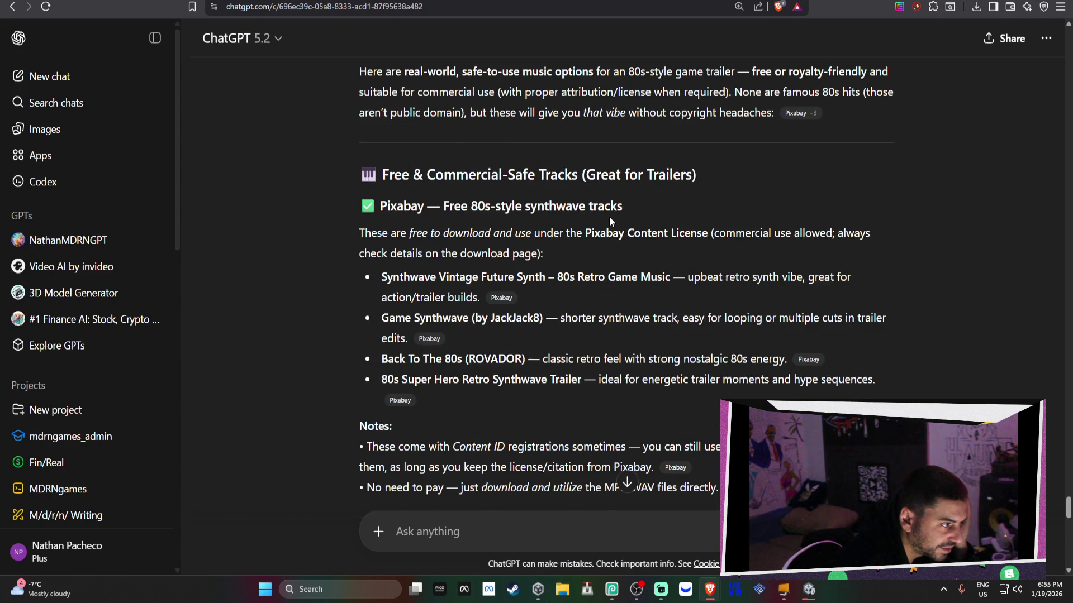
pyautogui.scroll(-10, 611, 219)
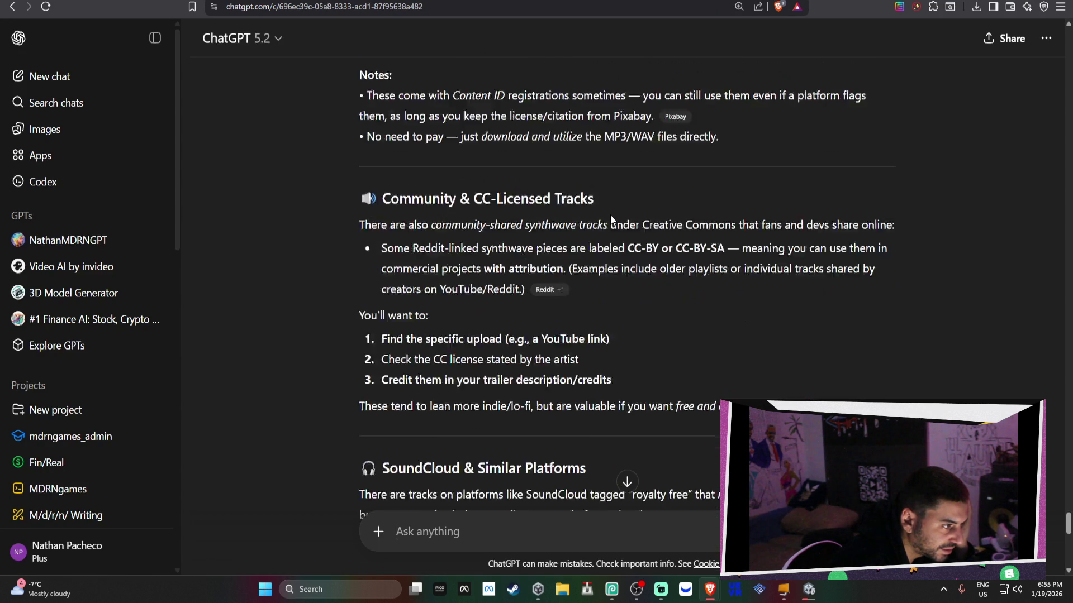
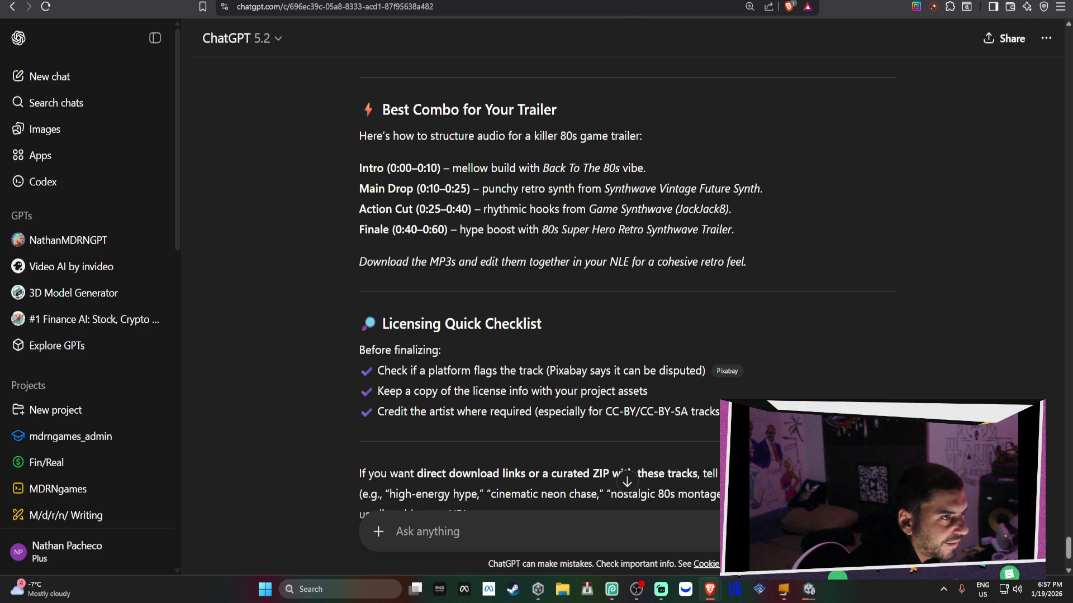
# Step: Cycle through the browser tabs away from ChatGPT to the X notifications tab
pyautogui.hotkey('ctrl', 'Tab')
pyautogui.hotkey('ctrl', 'shift', 'Tab')
pyautogui.hotkey('ctrl', 'shift', 'Tab')
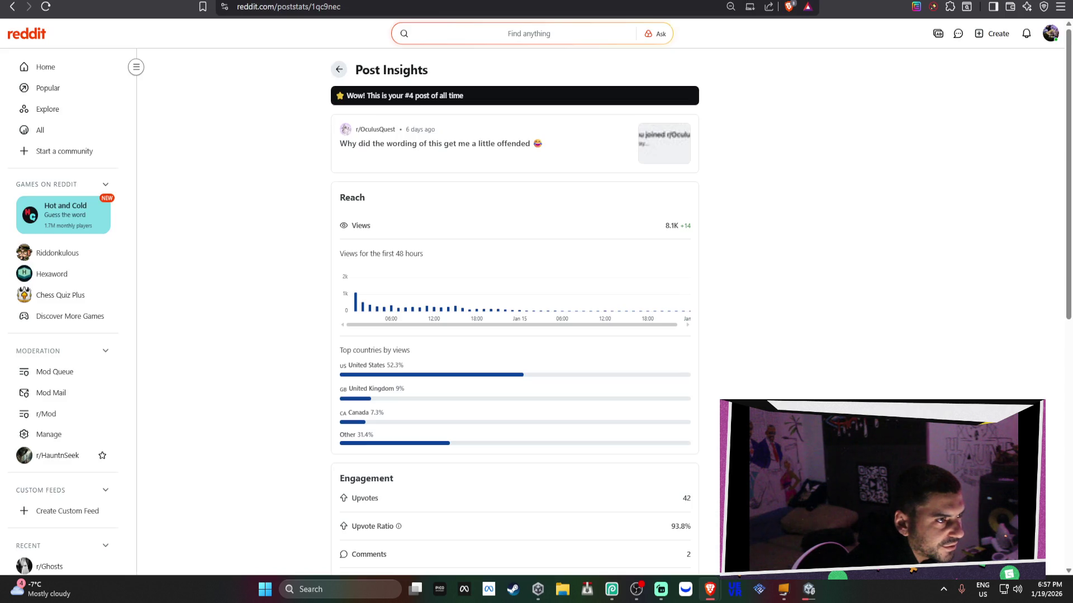
pyautogui.hotkey('ctrl', 'Tab')
pyautogui.hotkey('ctrl', 'Tab')
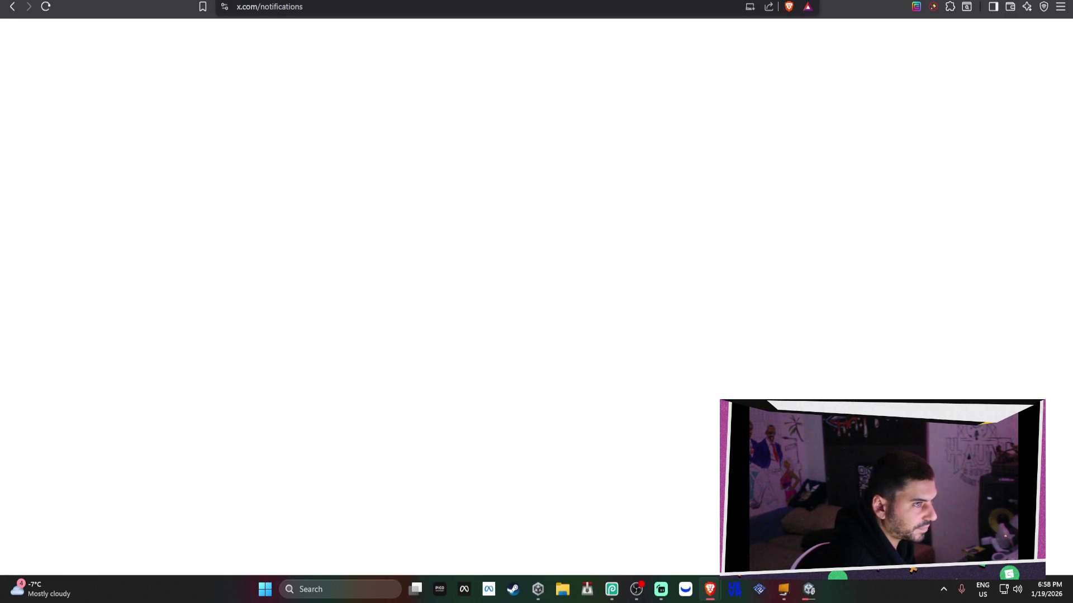
# Step: Bring Unity's Meta Quest build progress window and editor to the front
pyautogui.click(810, 590)
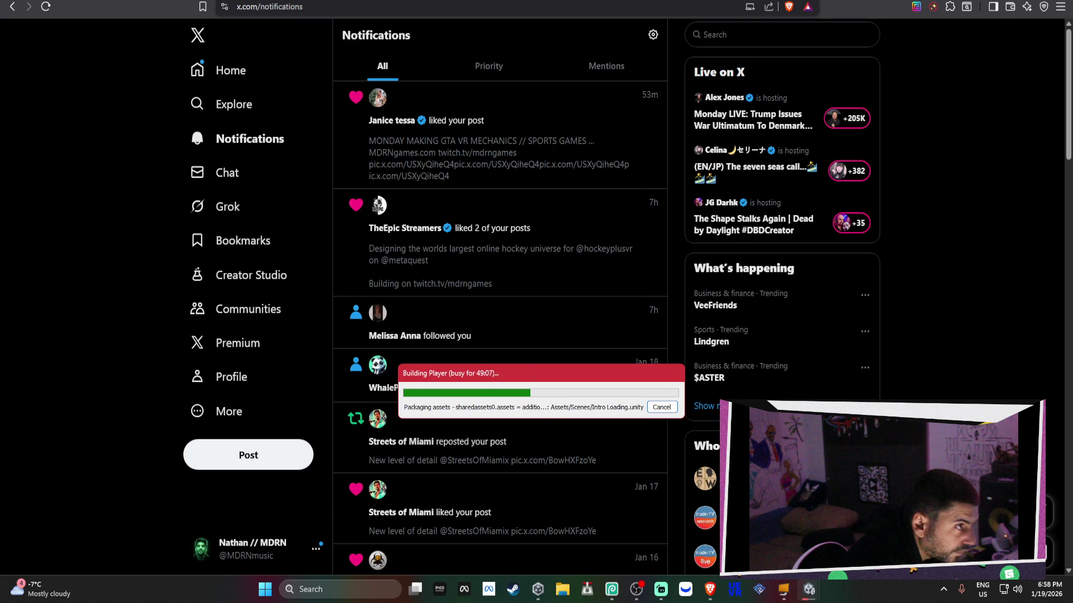
pyautogui.hotkey('alt', 'Tab')
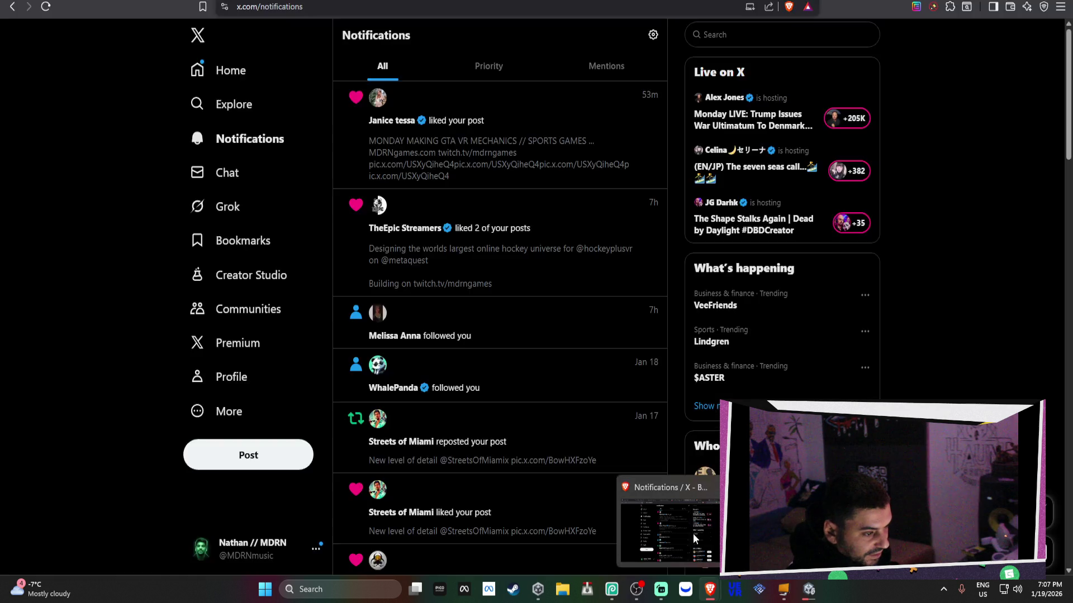
# Step: Return to the browser's X notifications feed
pyautogui.click(692, 534)
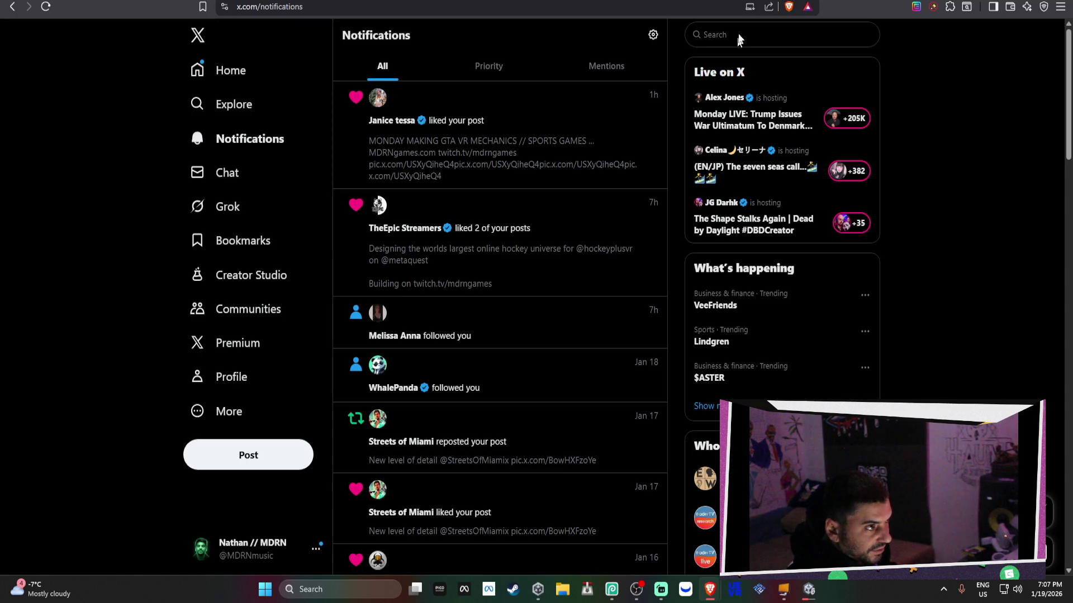
# Step: Go to instagram.com and open the newest Streets of Miami teaser reel from the profile grid
pyautogui.hotkey('ctrl', 't')
pyautogui.write('in')
pyautogui.press('Return')
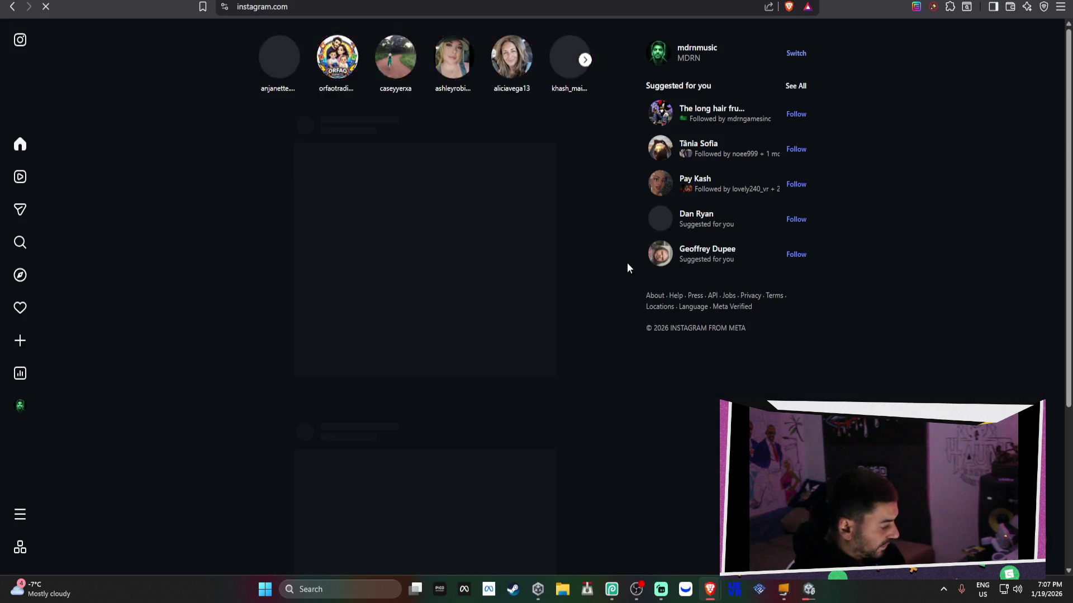
pyautogui.click(25, 411)
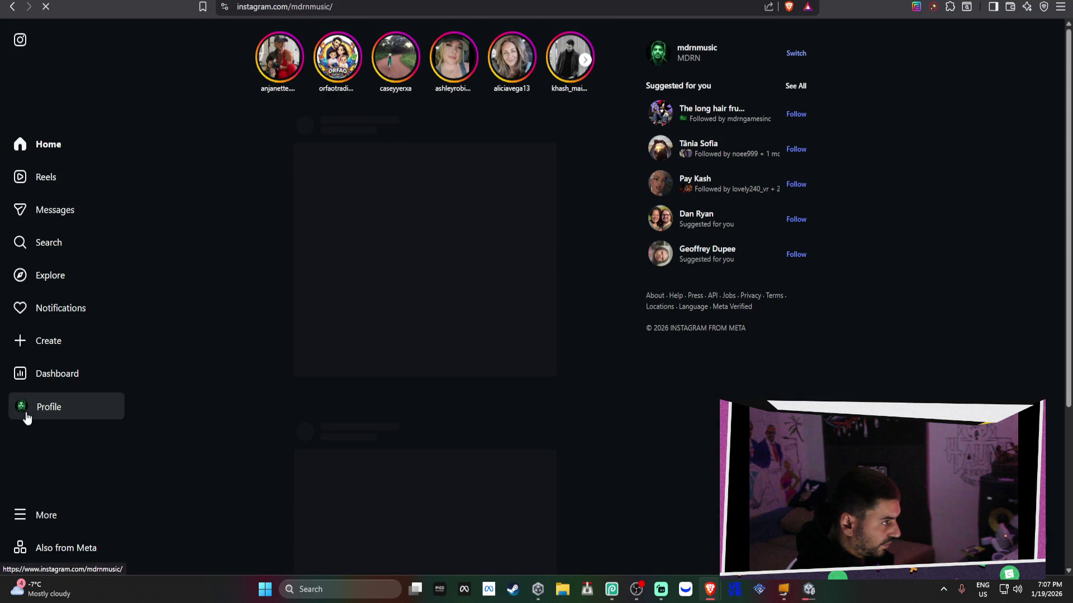
pyautogui.scroll(-2, 514, 235)
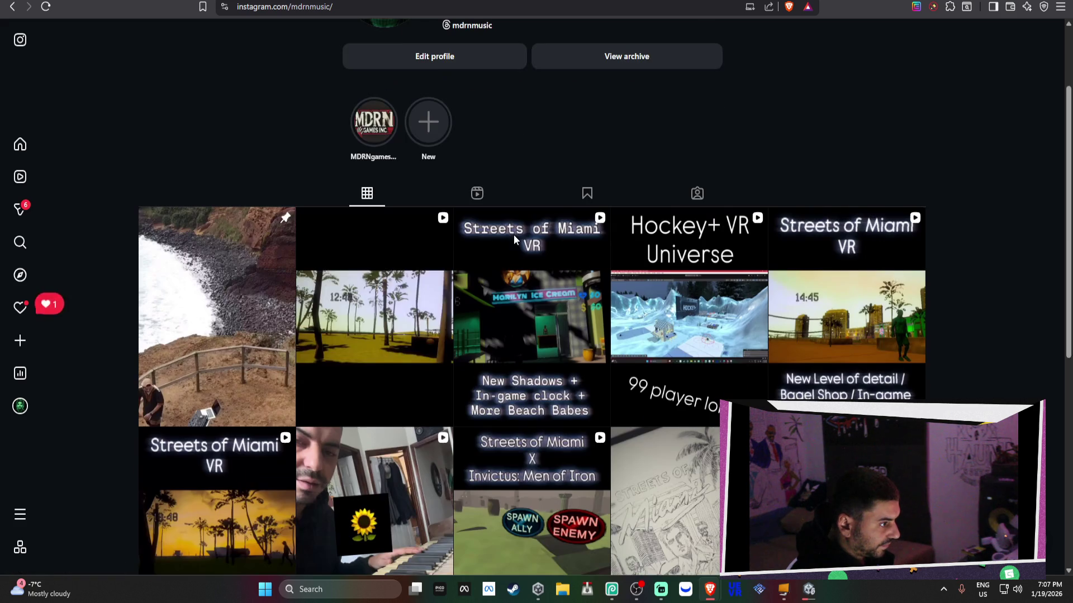
pyautogui.click(349, 264)
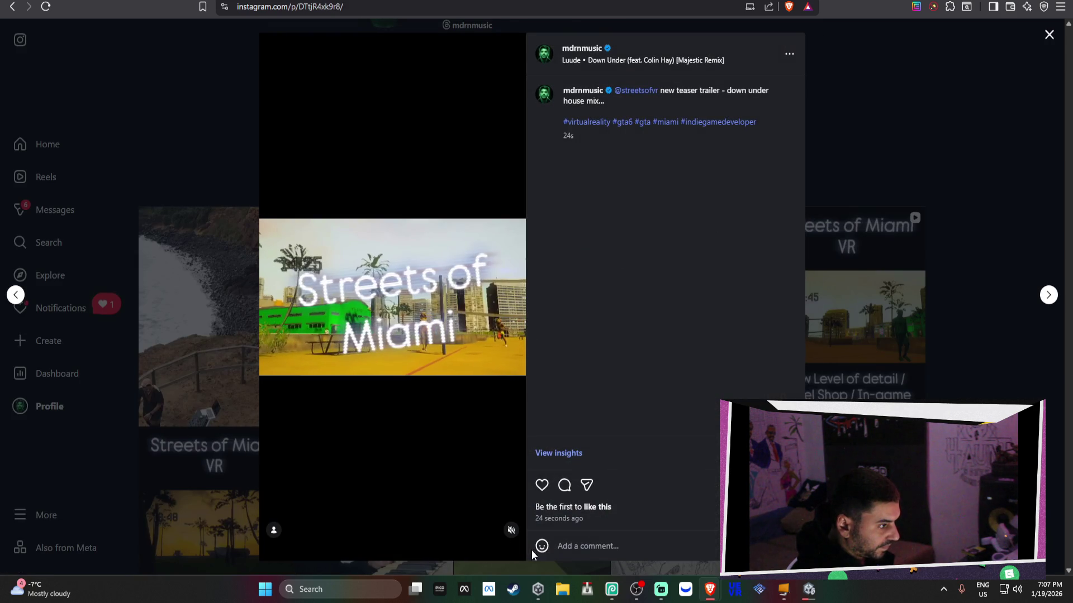
pyautogui.click(510, 530)
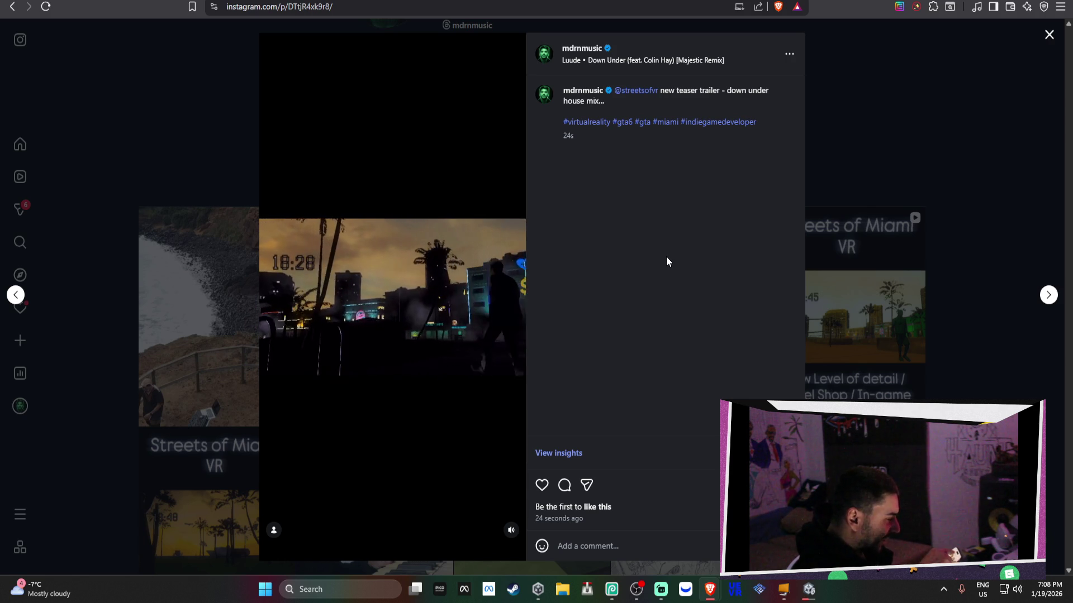
pyautogui.click(506, 535)
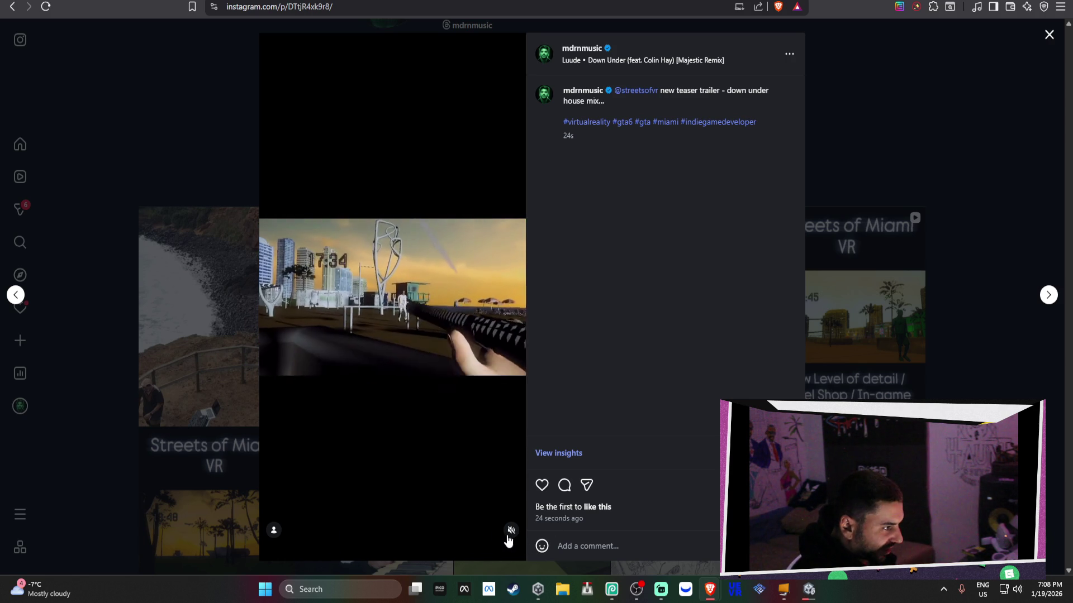
pyautogui.click(509, 532)
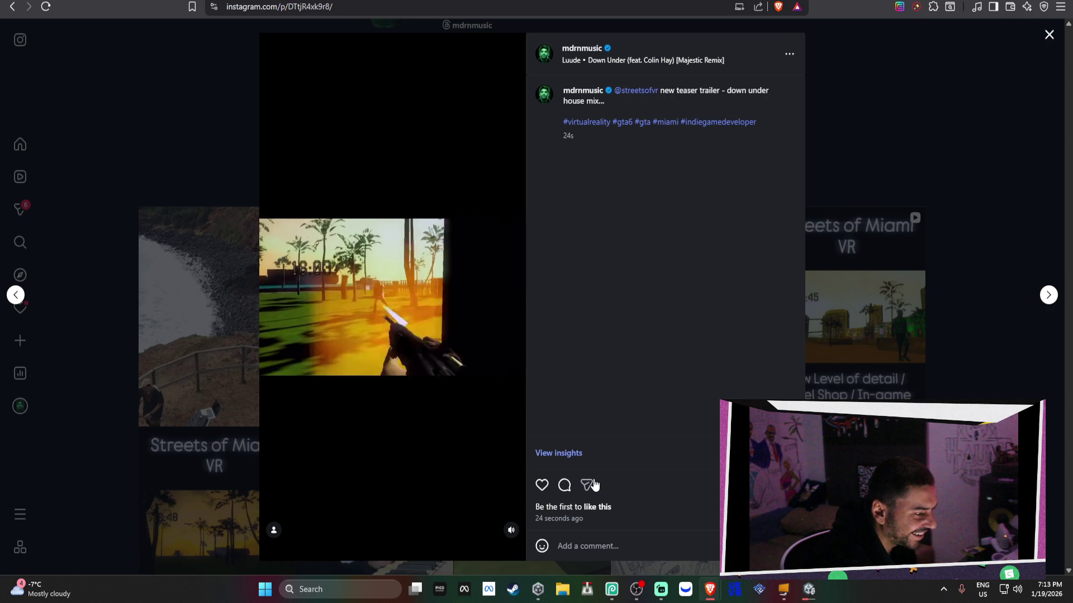
# Step: Close the teaser reel post, back to the profile grid, and start a fresh browser tab
pyautogui.click(913, 195)
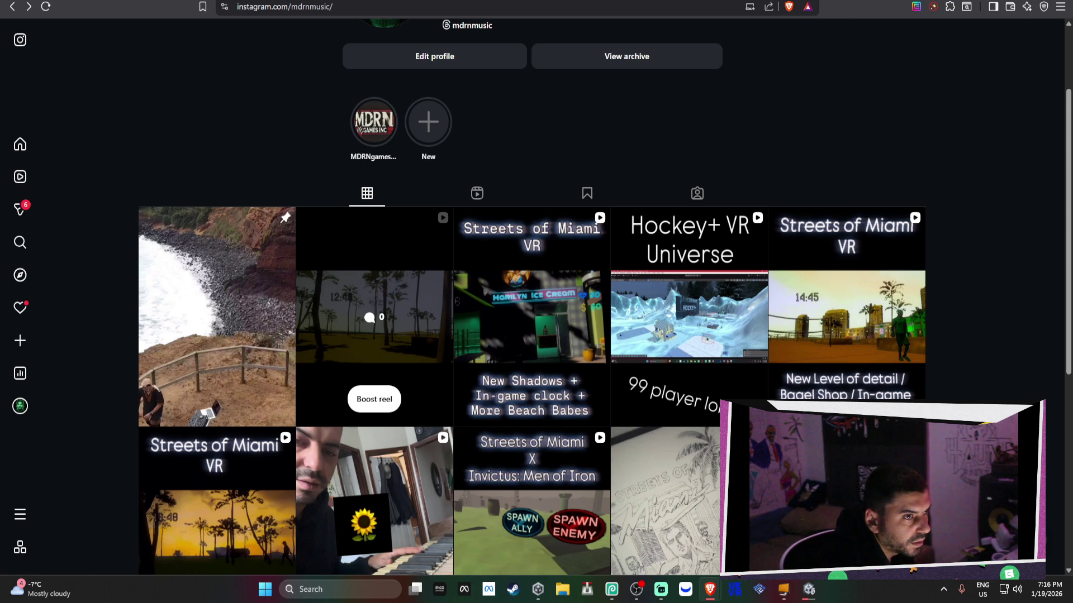
pyautogui.hotkey('ctrl', 't')
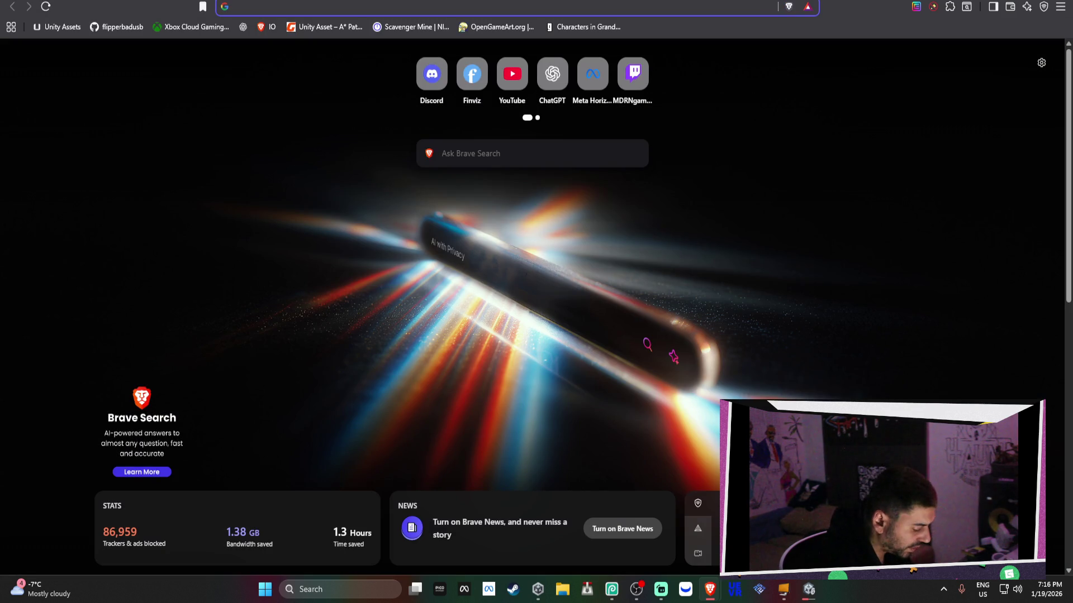
pyautogui.write('gmail.com')
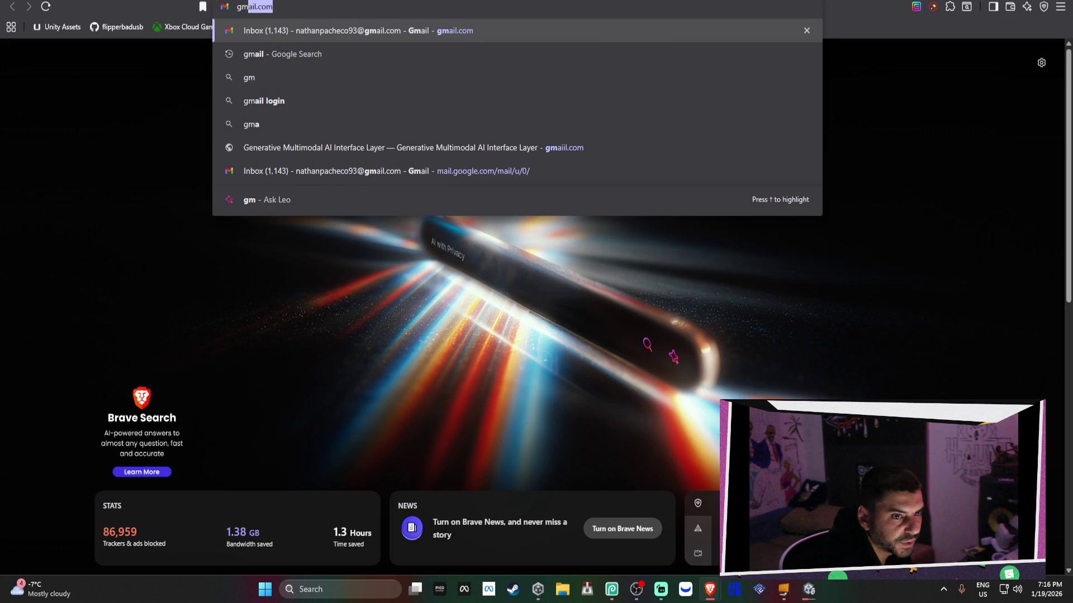
pyautogui.hotkey('ctrl', 'w')
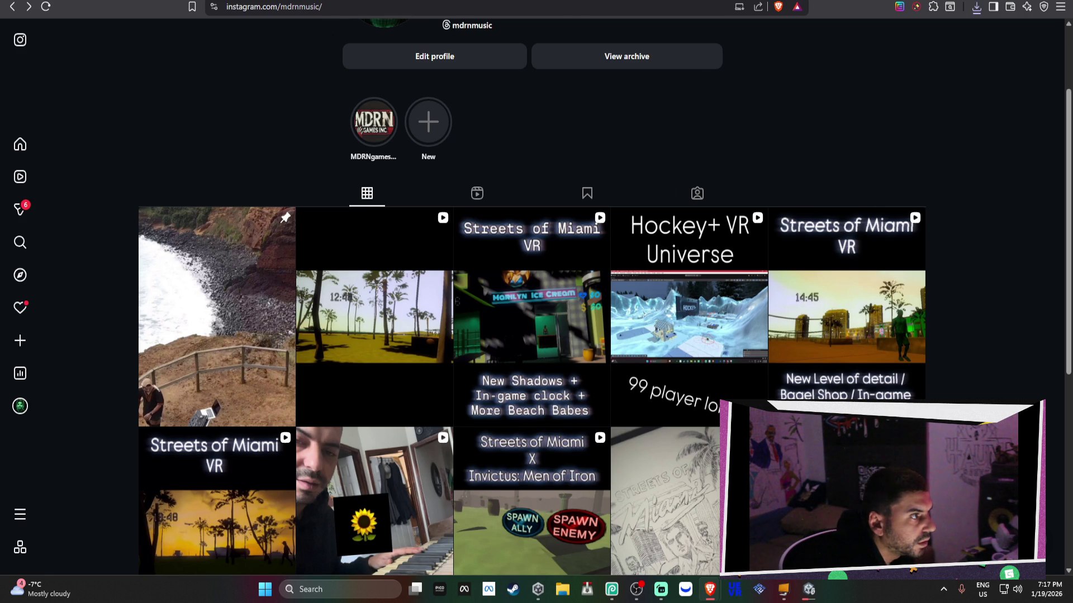
# Step: Replace the submission's trailer with 'som new trailer.mp4' on the dashboard assets page
pyautogui.hotkey('ctrl', 'Tab')
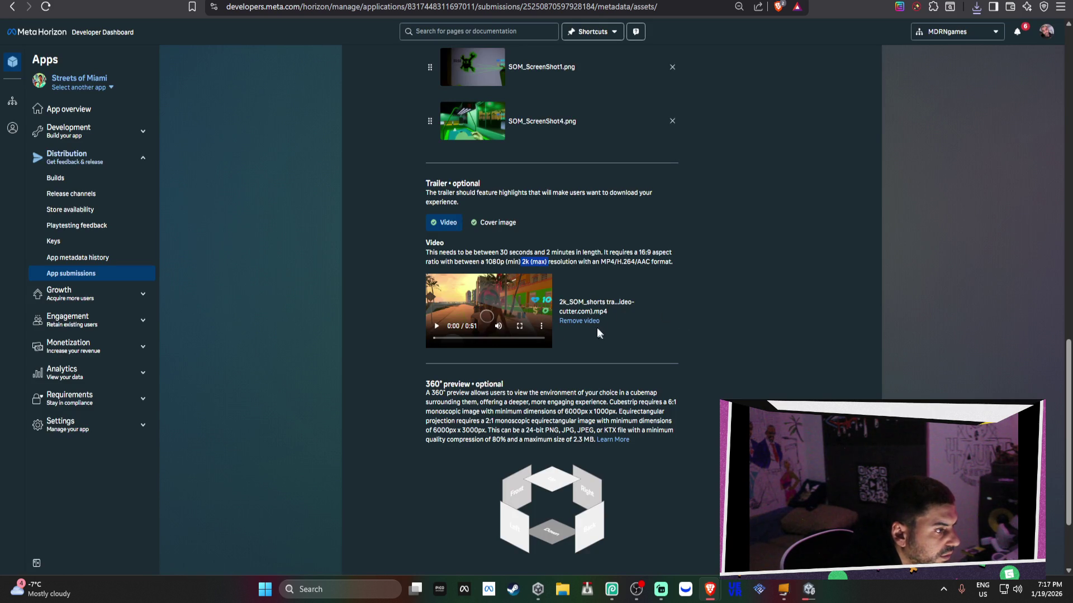
pyautogui.click(591, 326)
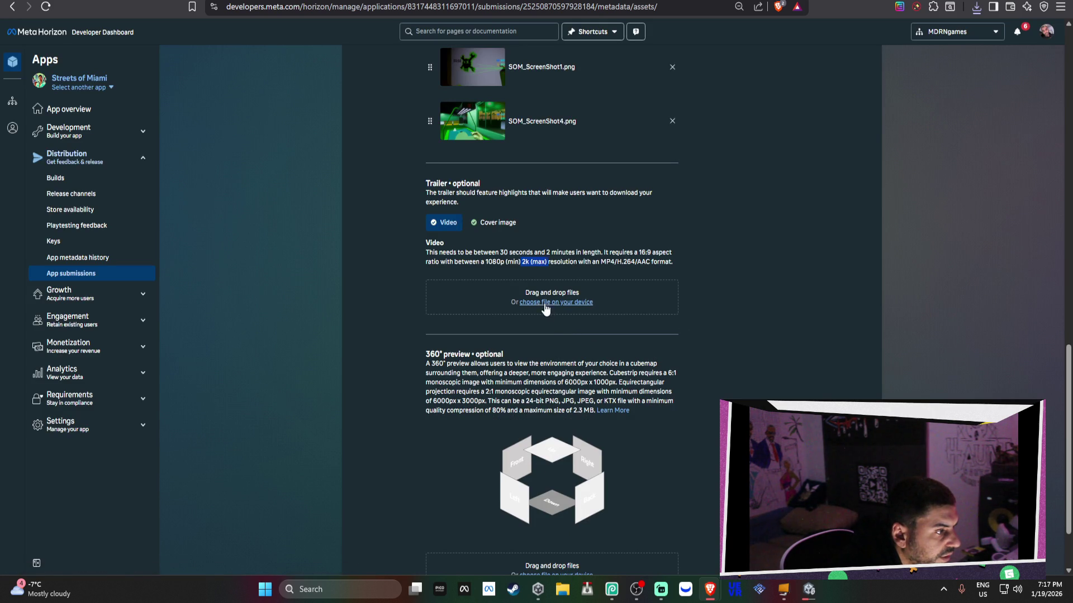
pyautogui.click(544, 302)
pyautogui.click(213, 81)
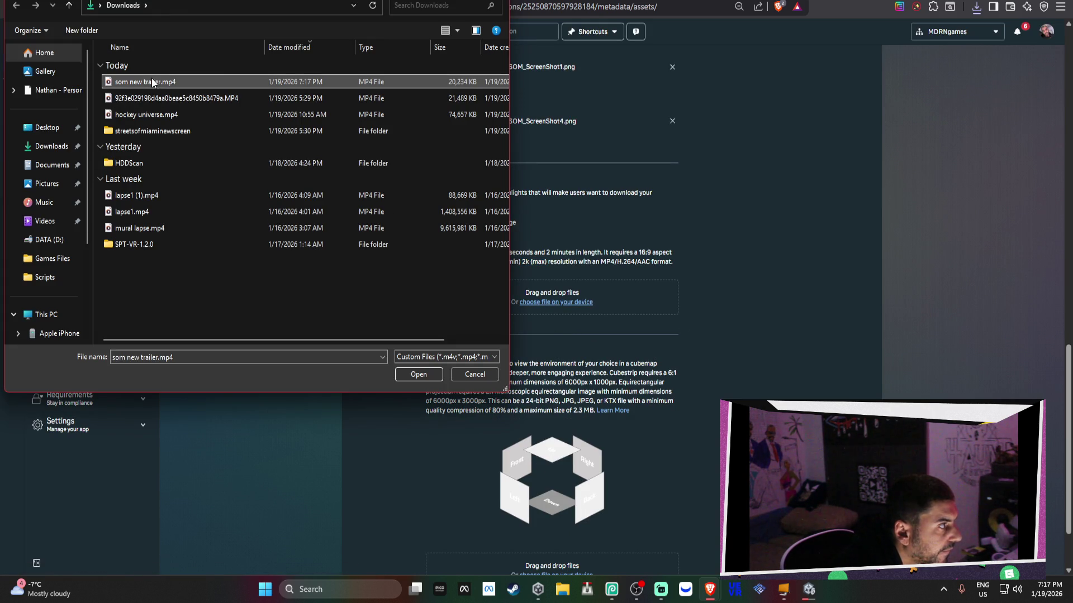
pyautogui.press('Return')
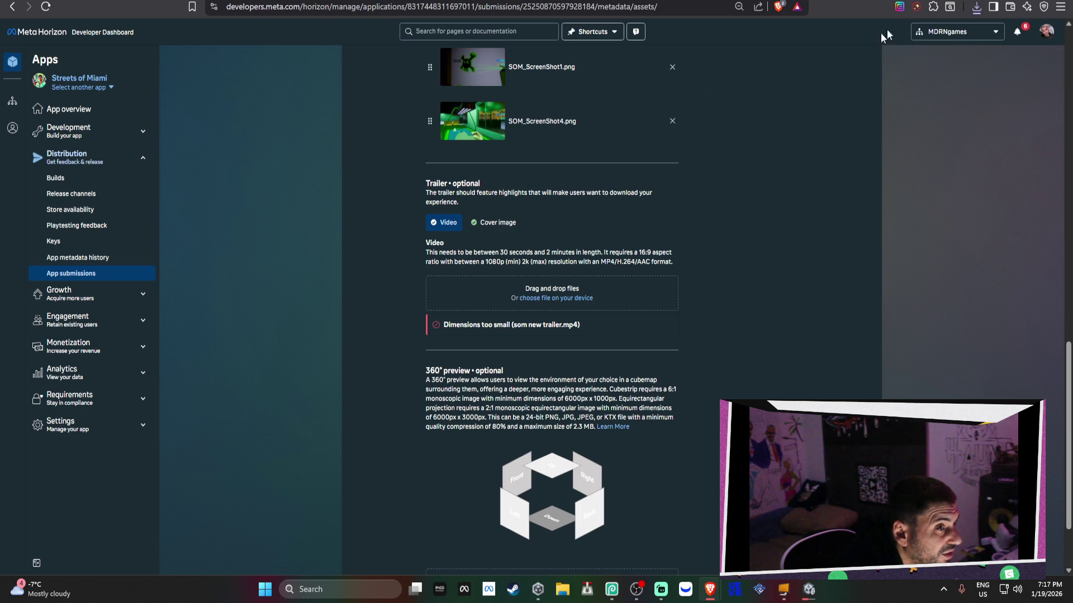
pyautogui.hotkey('ctrl', 't')
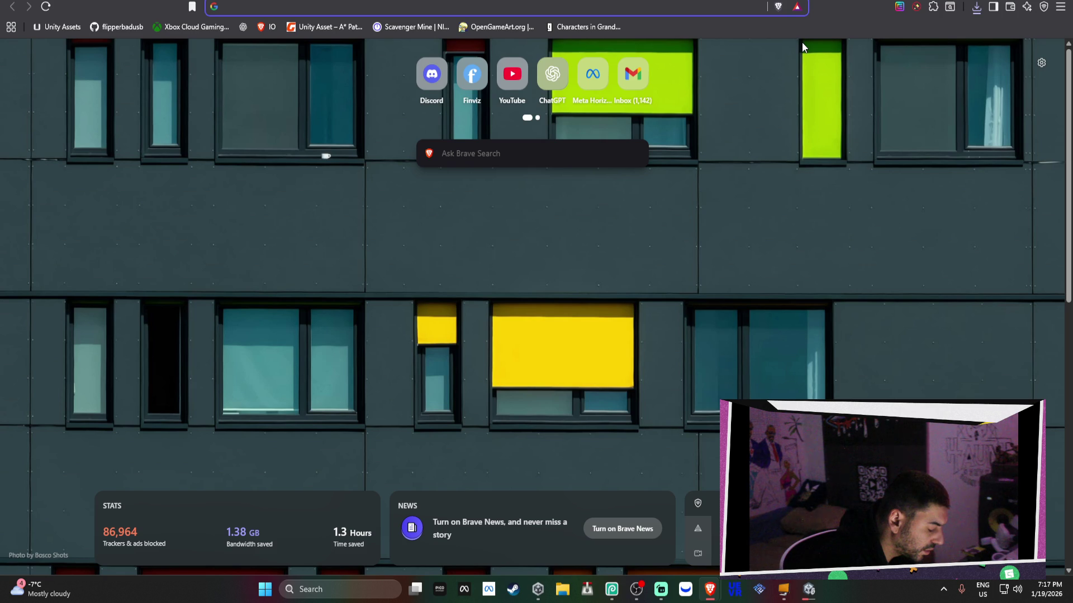
# Step: Search 'video resizer', briefly try Clipchamp, then open Adobe Express's free video resizer
pyautogui.write('video re')
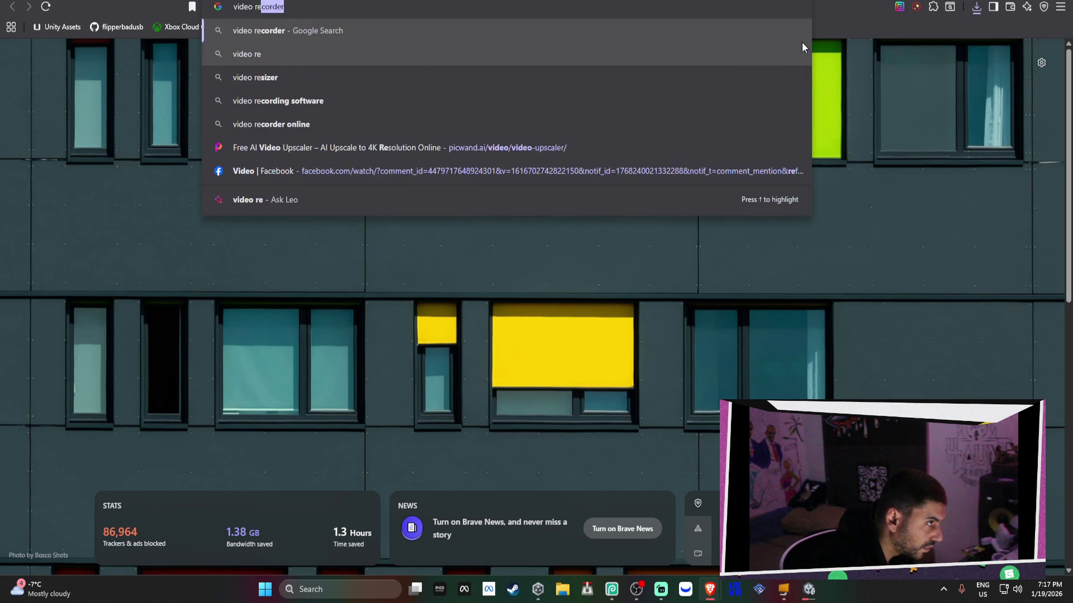
pyautogui.write('sizer')
pyautogui.press('Return')
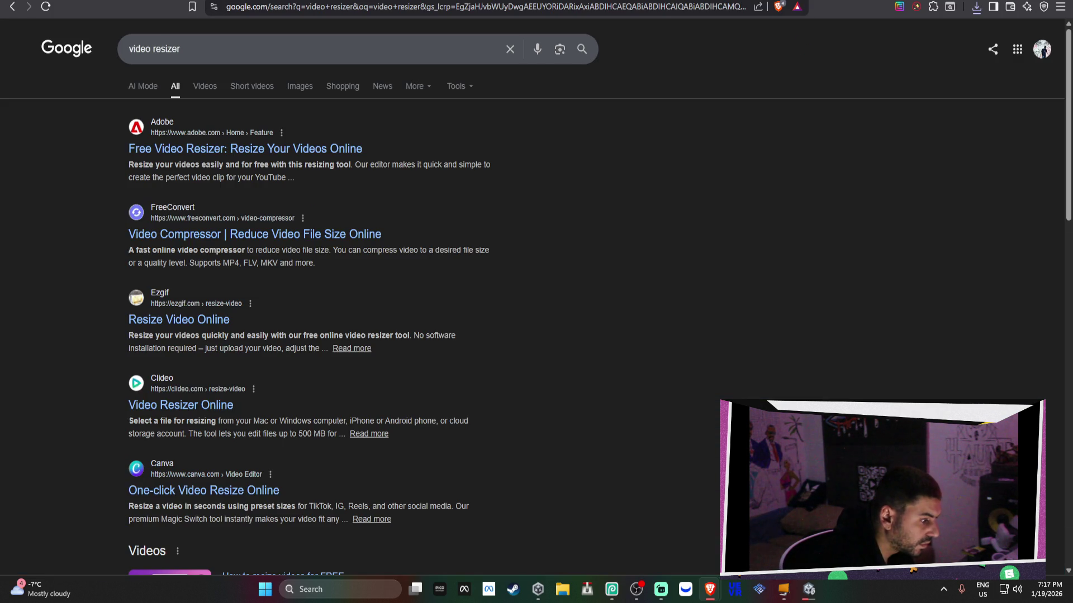
pyautogui.click(375, 587)
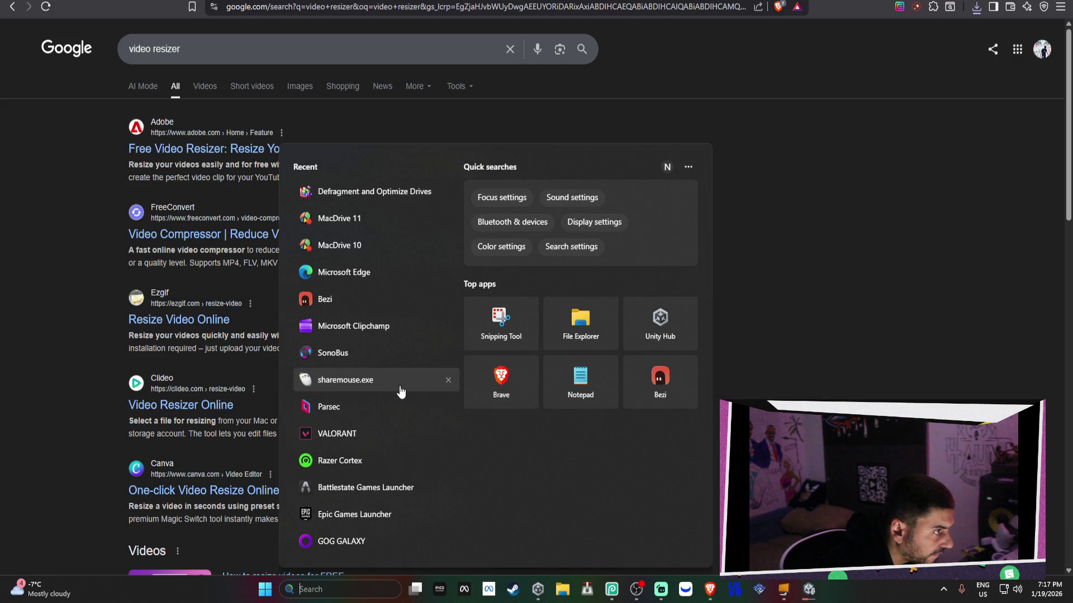
pyautogui.click(443, 326)
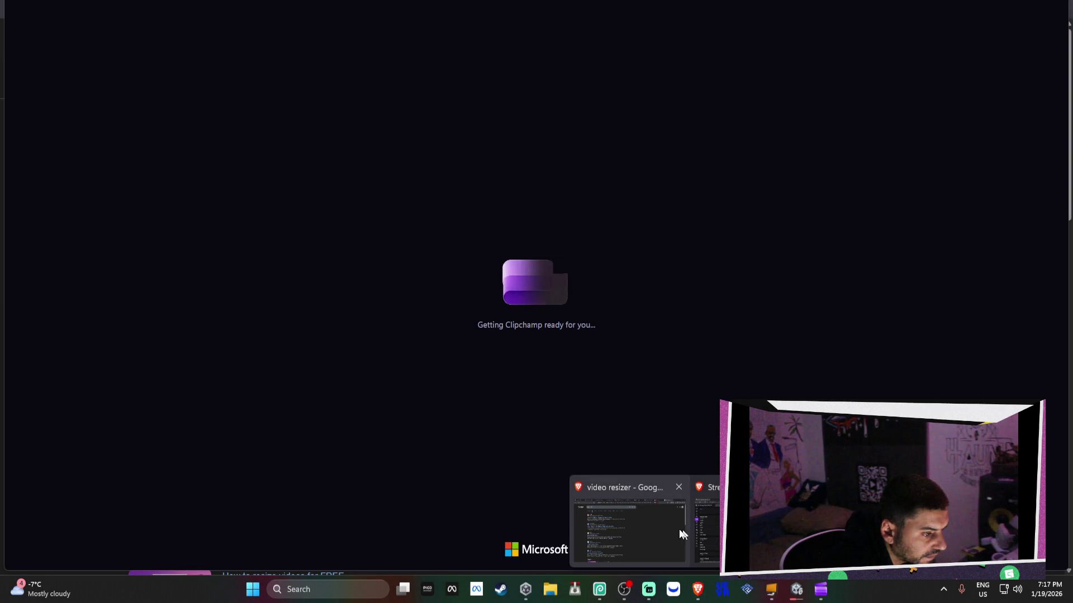
pyautogui.click(683, 533)
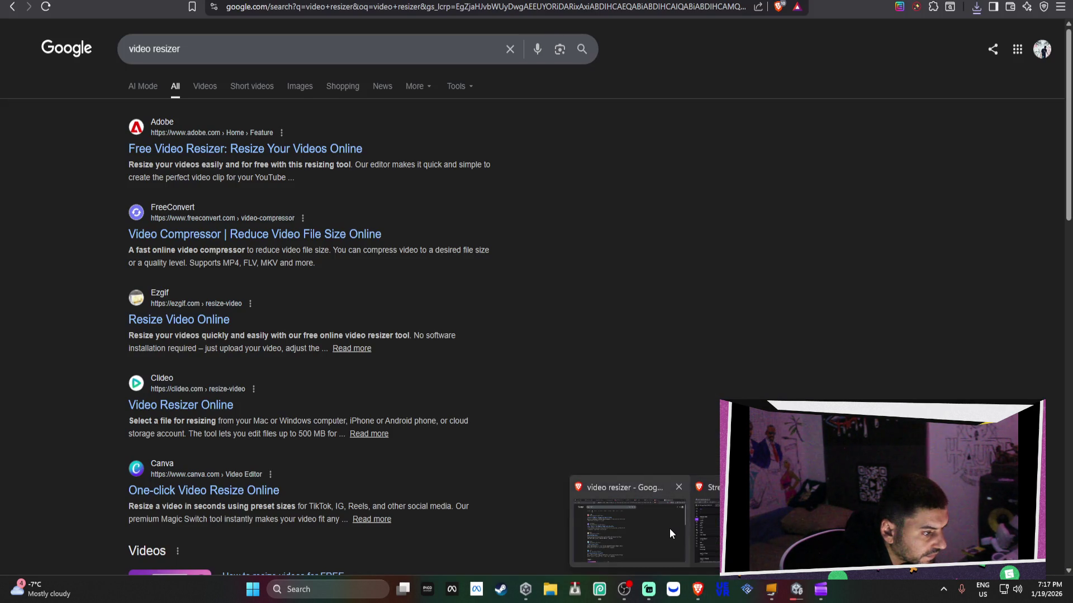
pyautogui.click(225, 147)
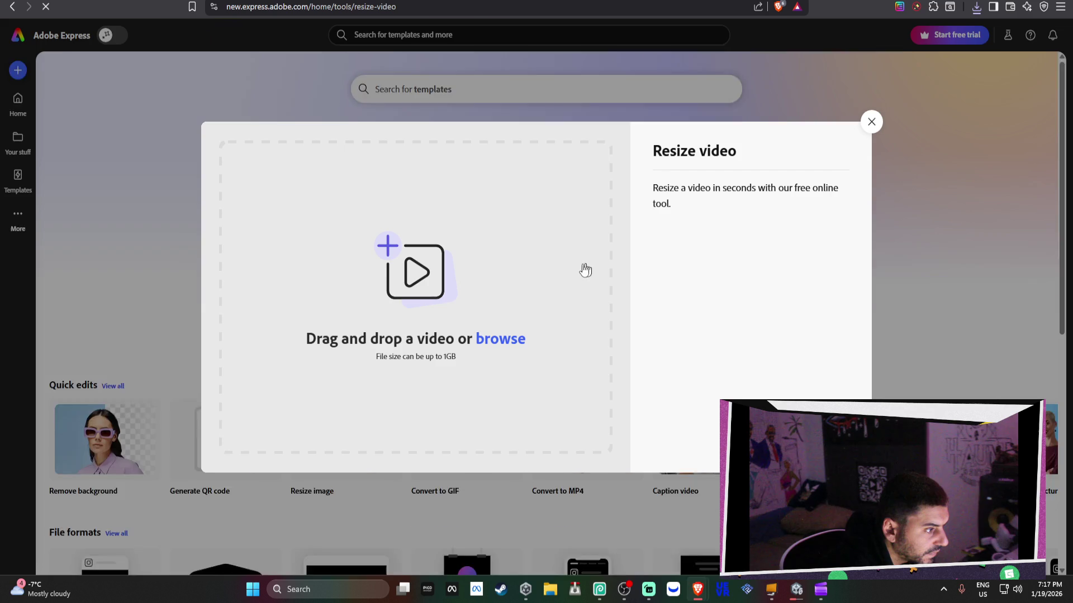
# Step: Upload the new trailer to Adobe Express and set a Custom aspect ratio, currently 720×404
pyautogui.click(586, 270)
pyautogui.doubleClick(117, 82)
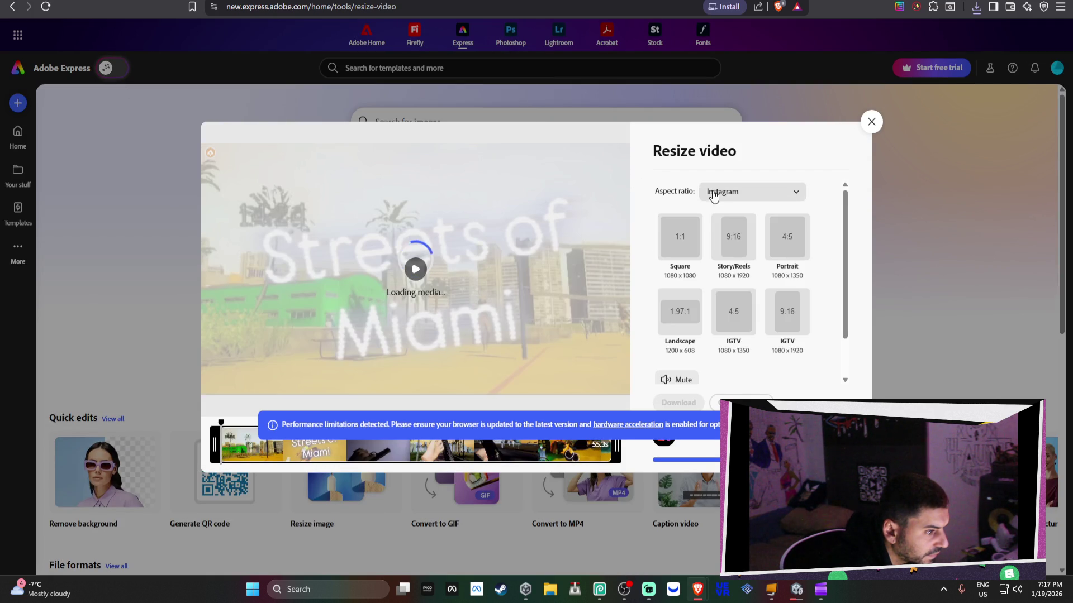
pyautogui.click(779, 196)
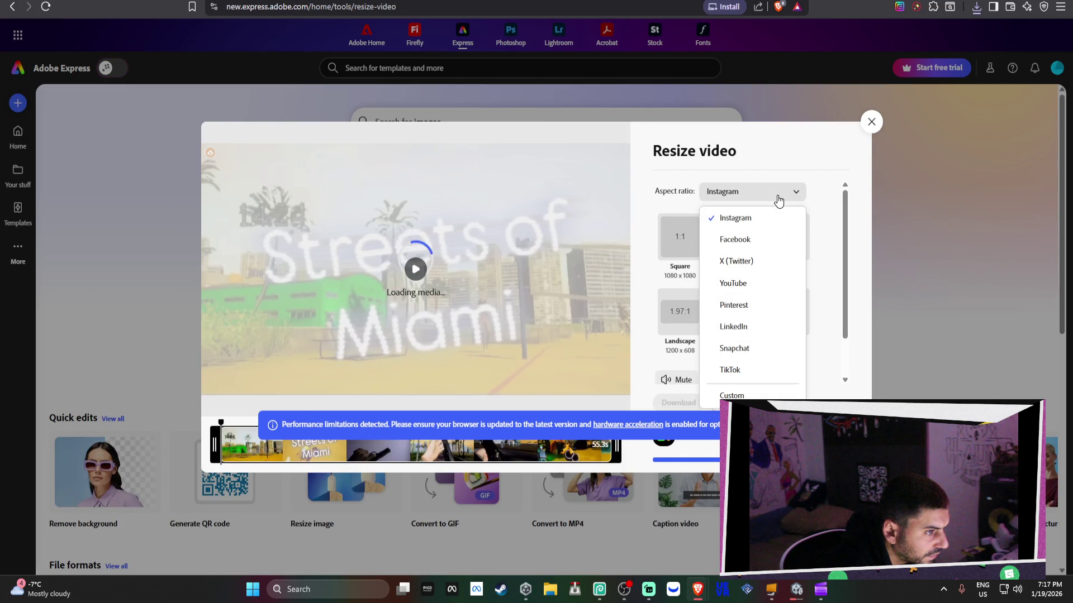
pyautogui.click(753, 396)
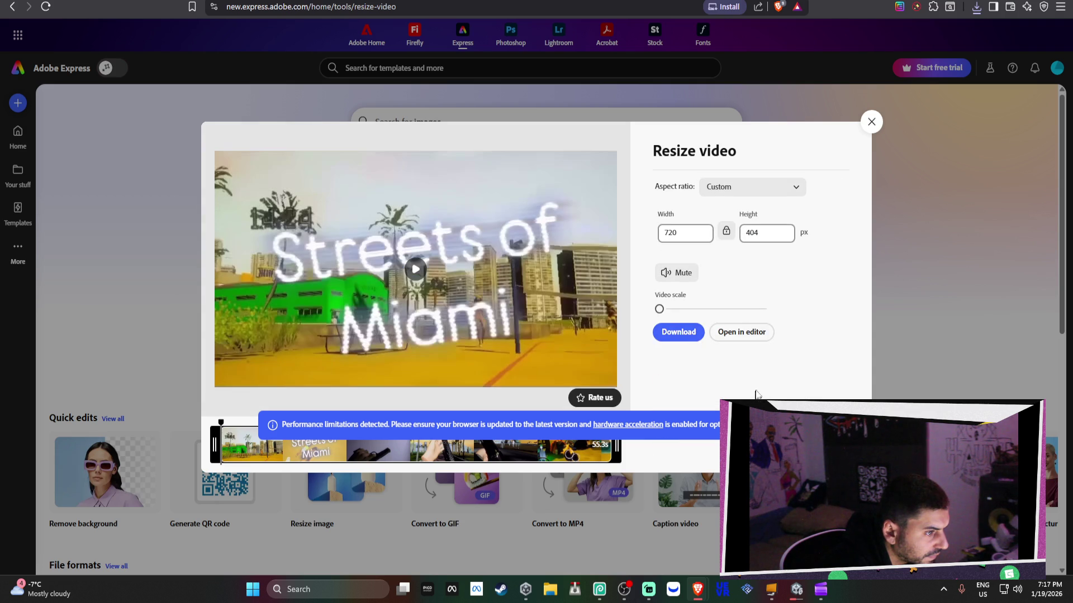
pyautogui.doubleClick(694, 237)
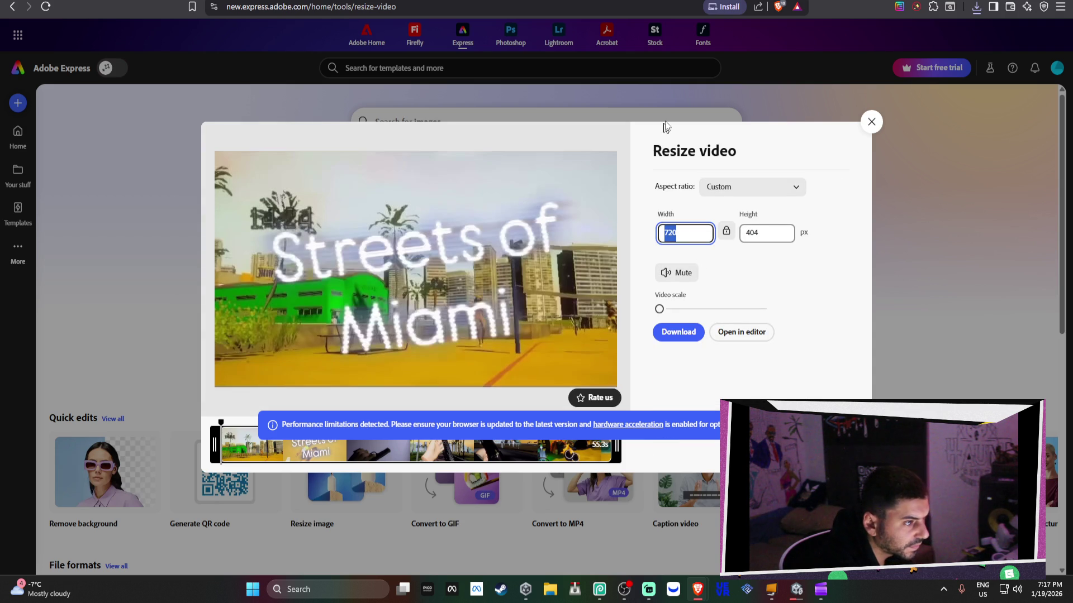
pyautogui.hotkey('ctrl', 't')
# Step: Look up '2k resolution' on Google, confirming 2560×1440, and return to Adobe Express
pyautogui.write('2k ')
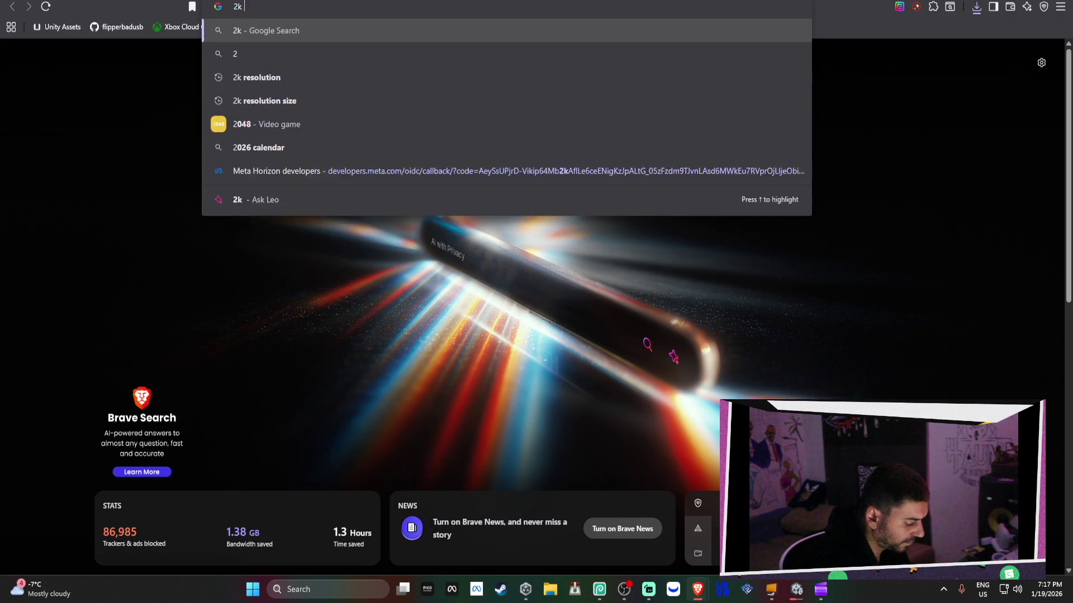
pyautogui.write('resolution')
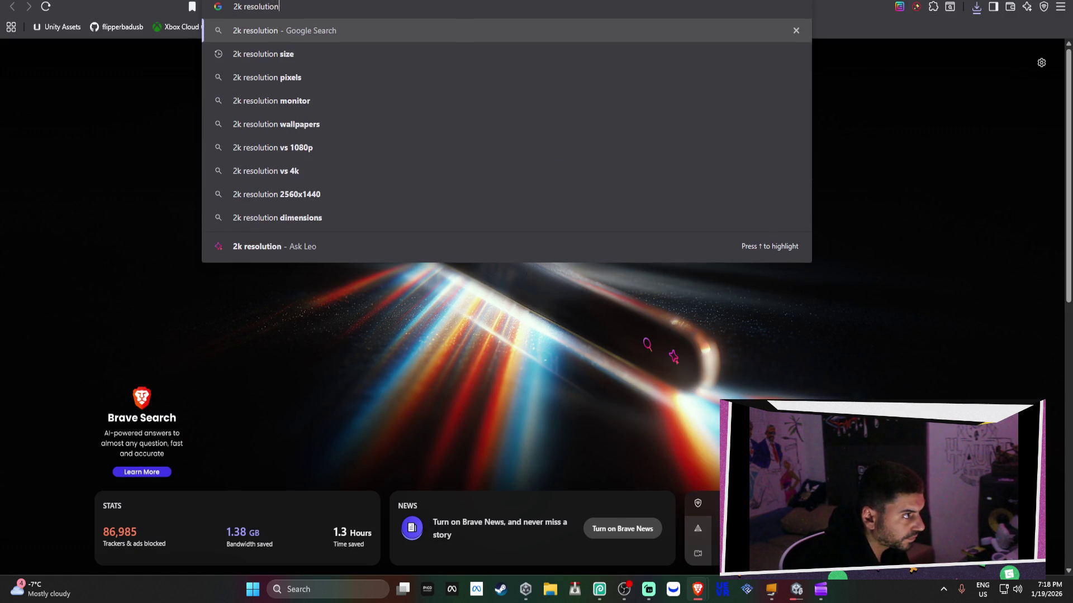
pyautogui.press('Return')
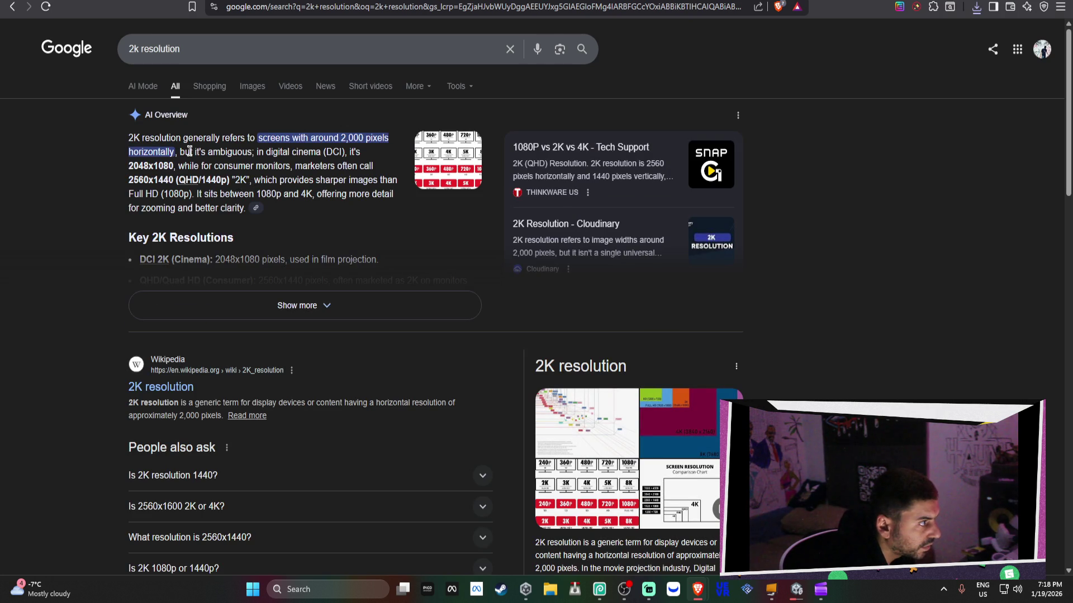
pyautogui.doubleClick(170, 178)
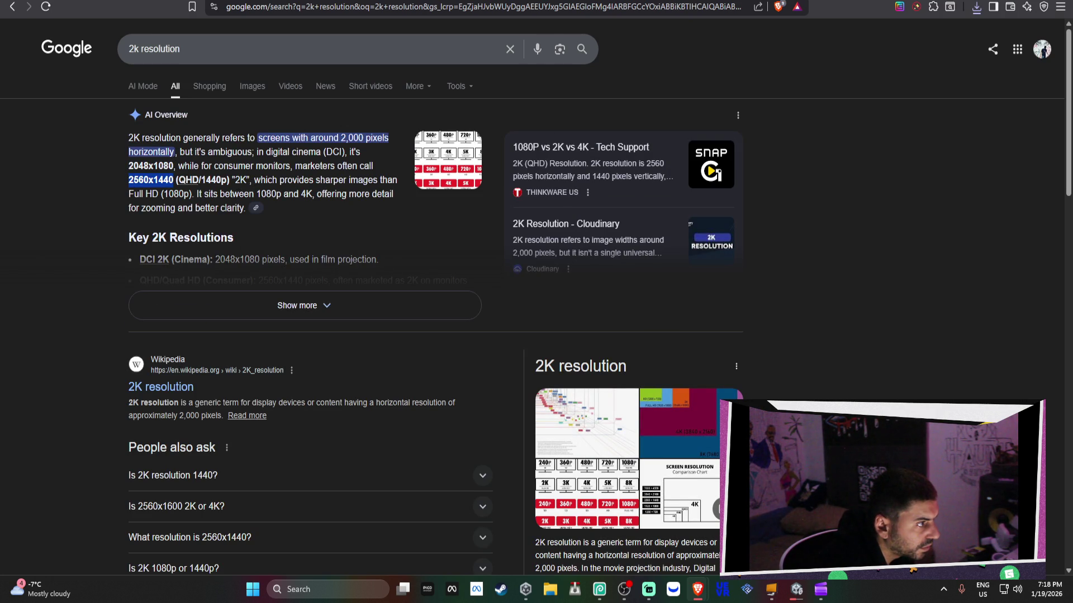
pyautogui.hotkey('ctrl', 'Tab')
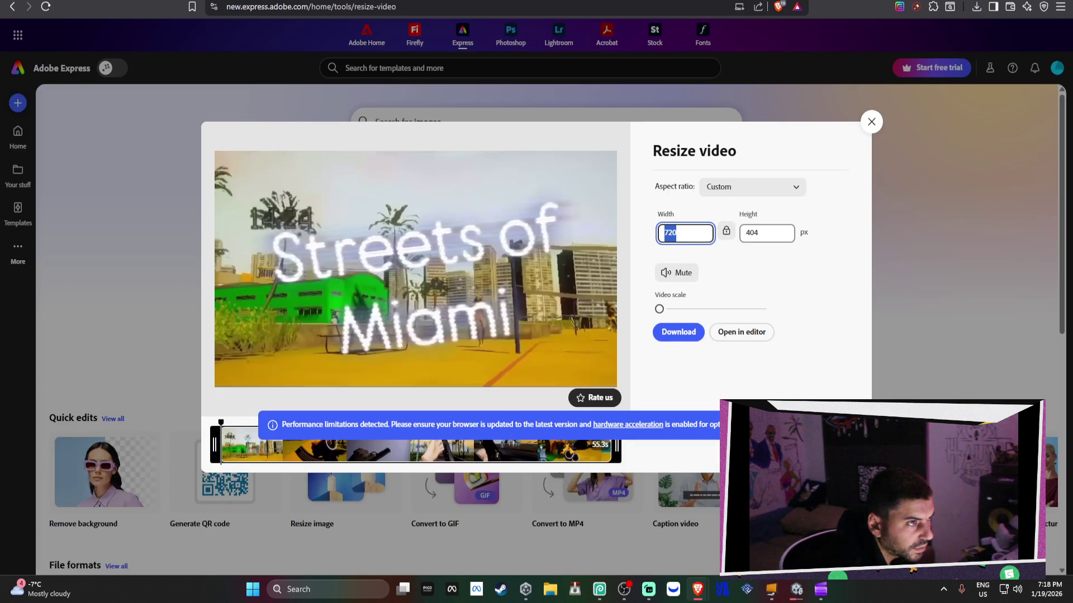
# Step: Resize the trailer to 2560×1440 with width and height unlinked, and download it
pyautogui.write('2')
pyautogui.press('Tab')
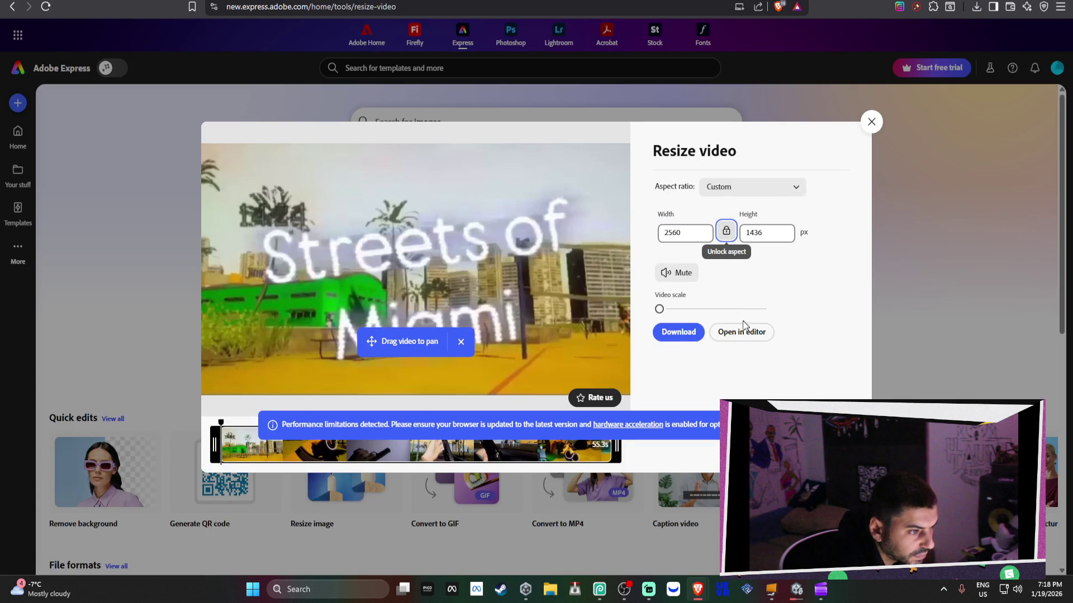
pyautogui.click(773, 229)
pyautogui.click(726, 231)
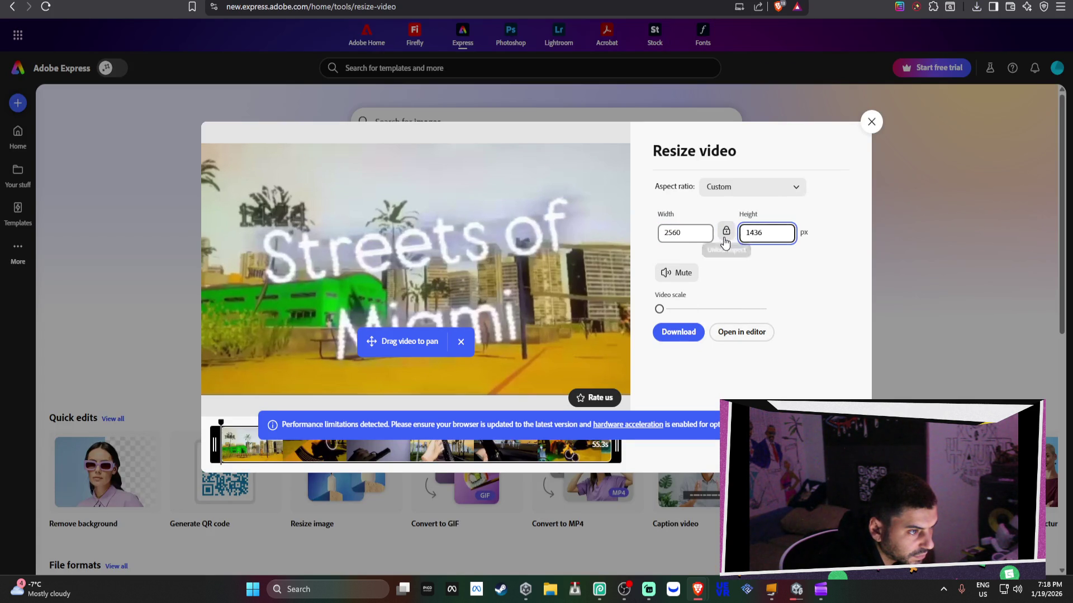
pyautogui.press('Tab')
pyautogui.write('1440')
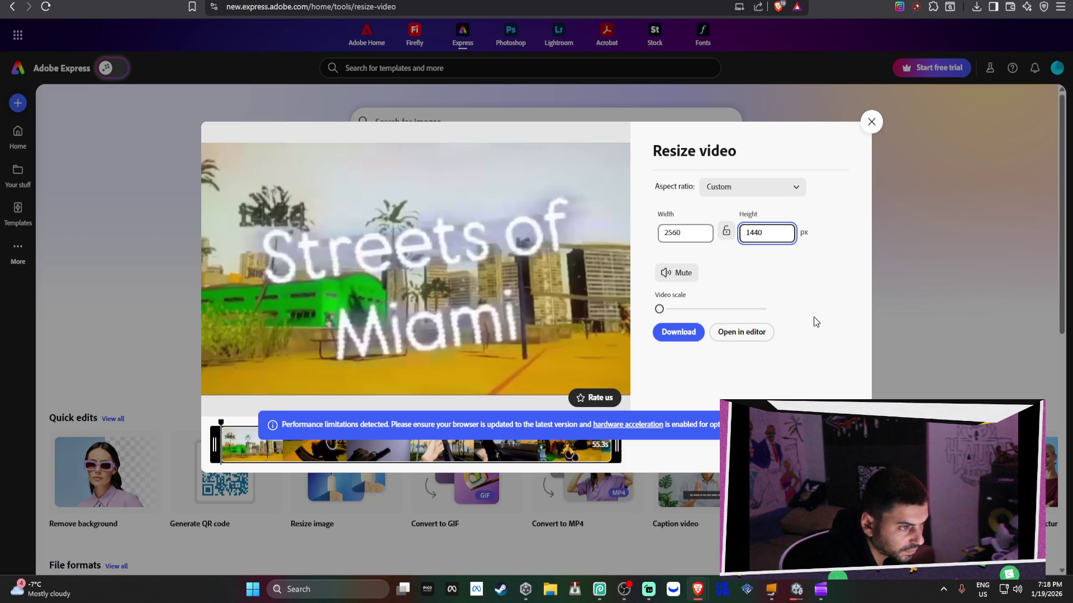
pyautogui.click(689, 337)
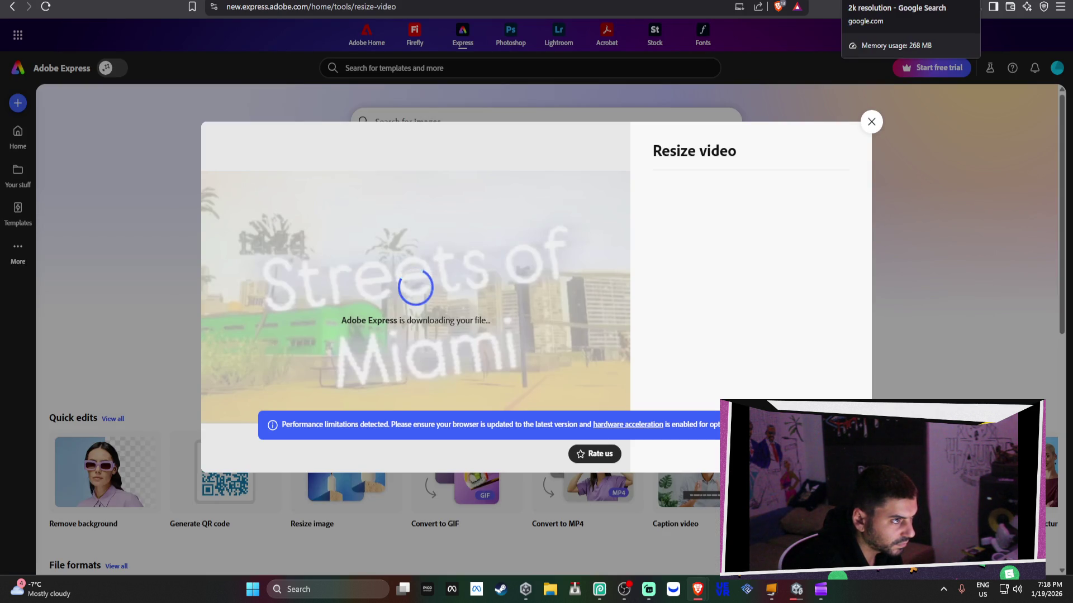
pyautogui.click(738, 4)
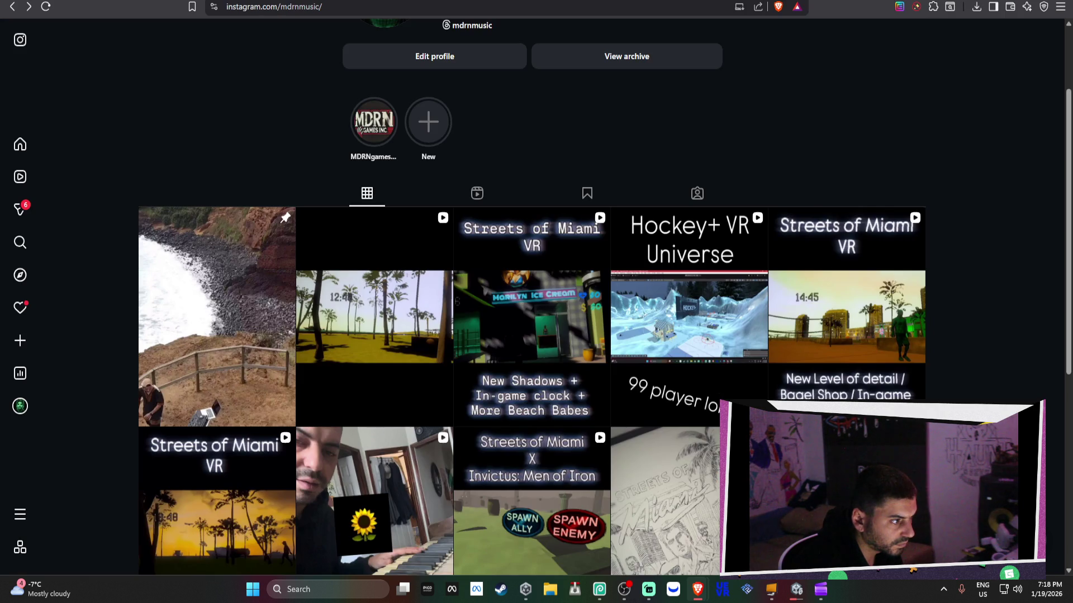
# Step: Back in the Save As dialog, edit the resized trailer's file name and save it to Downloads
pyautogui.click(739, 7)
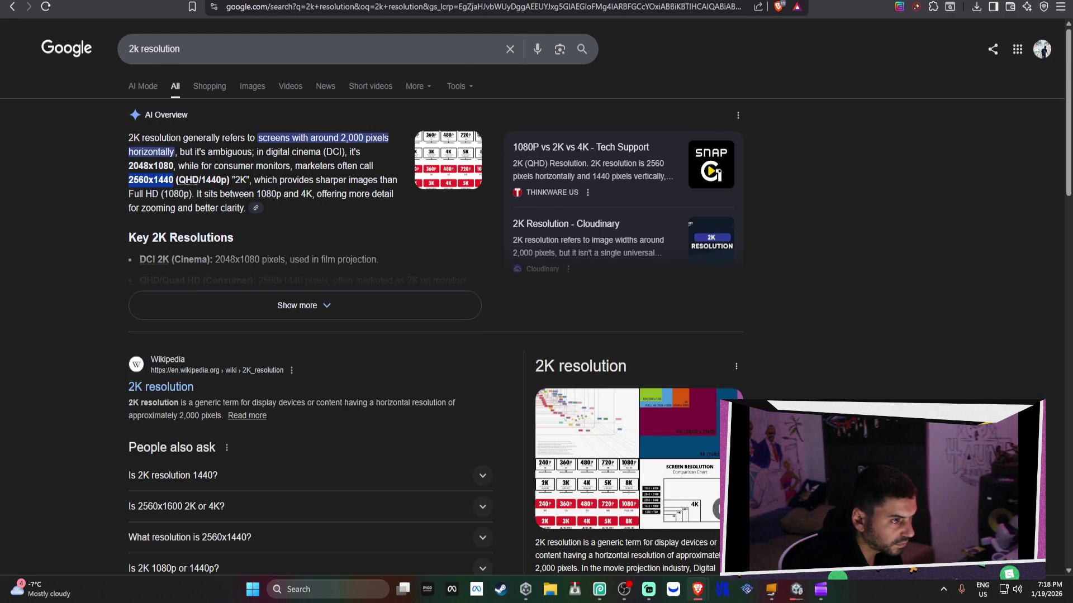
pyautogui.click(738, 6)
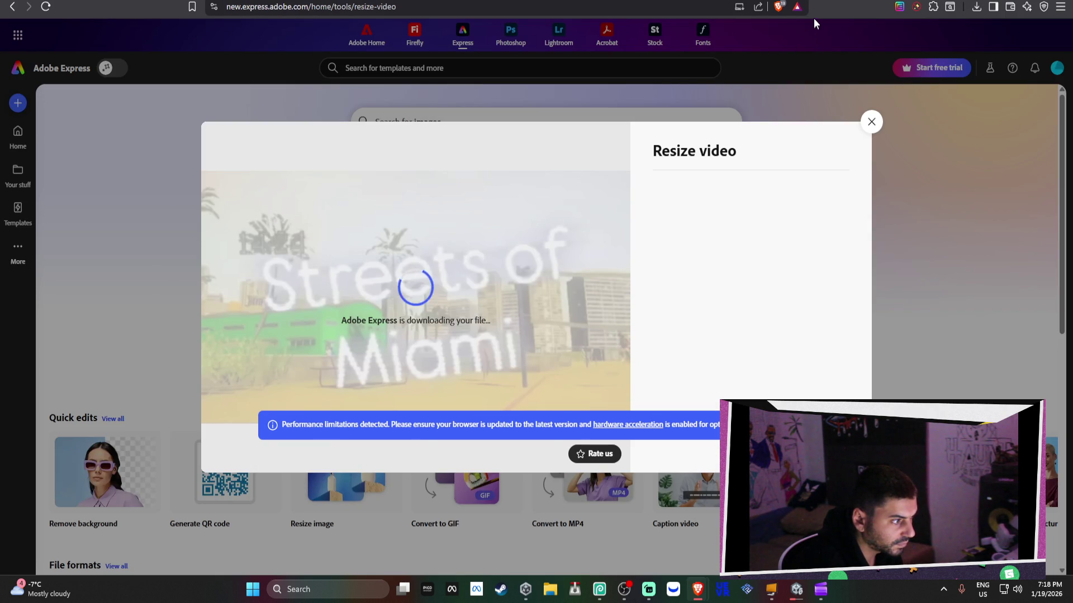
pyautogui.hotkey('ctrl', 'Tab')
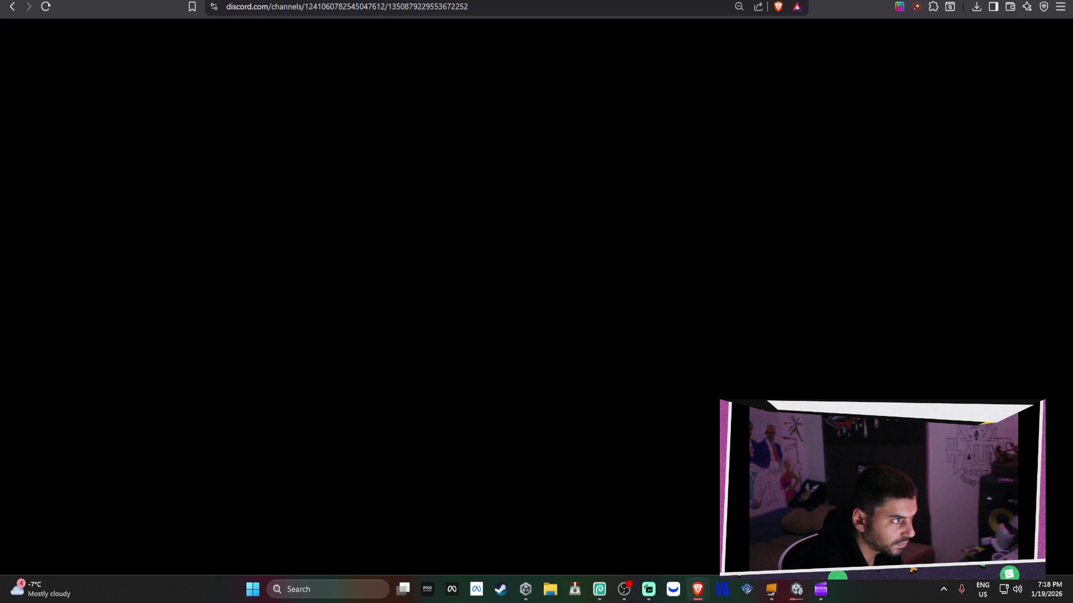
pyautogui.hotkey('ctrl', 'Tab')
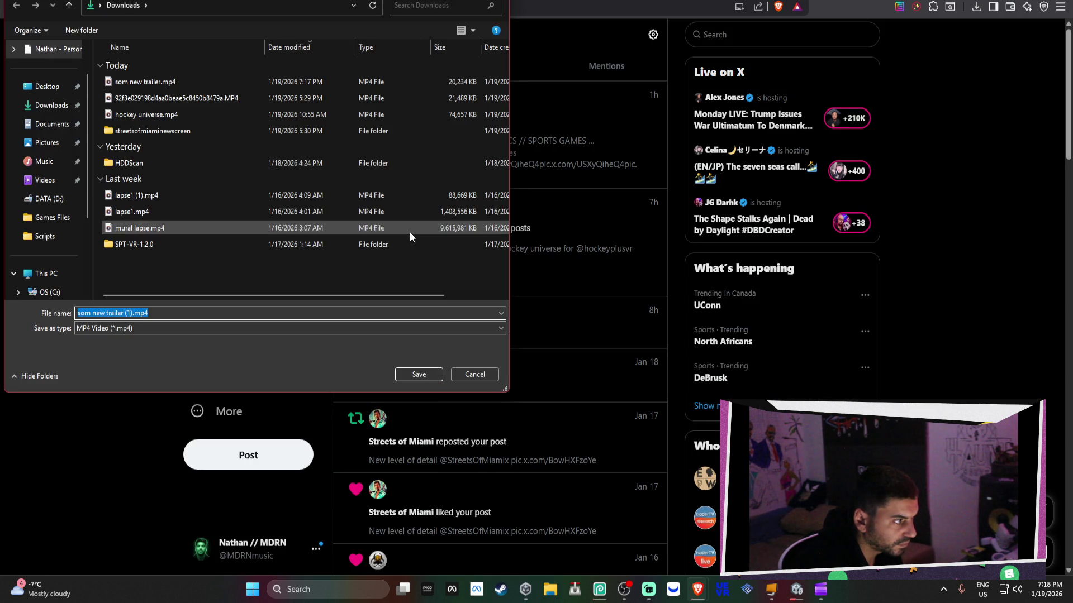
pyautogui.click(134, 312)
pyautogui.moveTo(130, 311); pyautogui.dragTo(118, 313)
pyautogui.click(83, 312)
pyautogui.write('e')
pyautogui.press('Return')
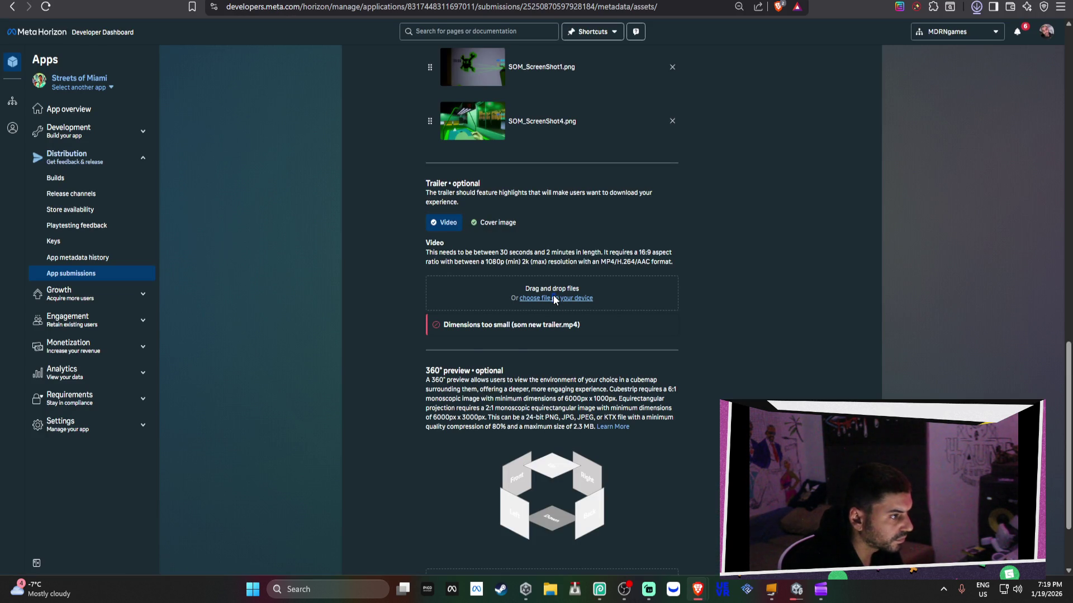
# Step: Upload 'som 2K new trailer (1).mp4' into the Trailer video slot
pyautogui.click(577, 298)
pyautogui.doubleClick(167, 79)
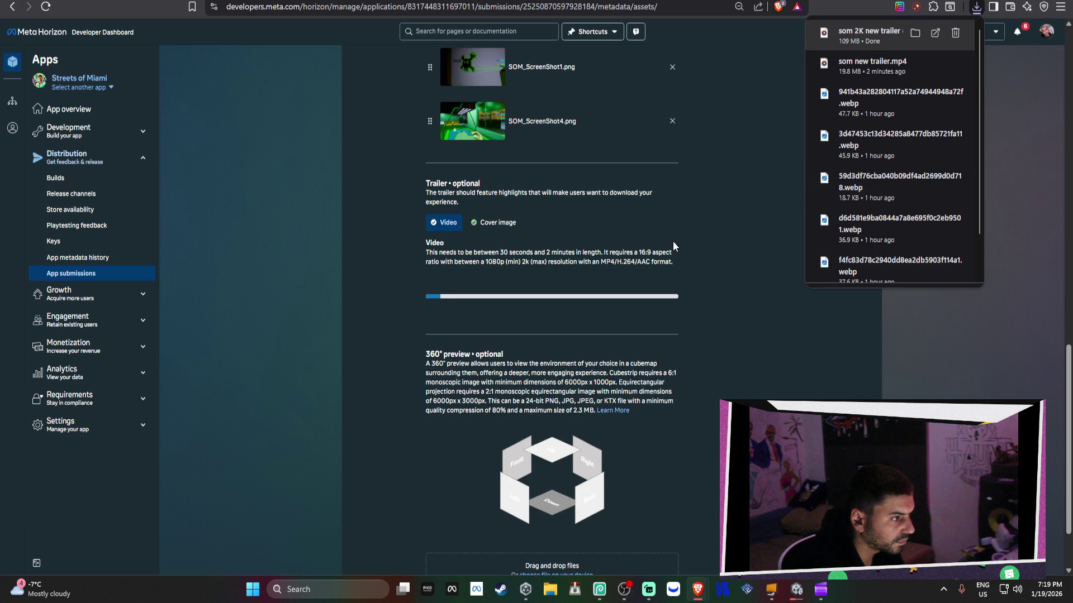
pyautogui.click(672, 240)
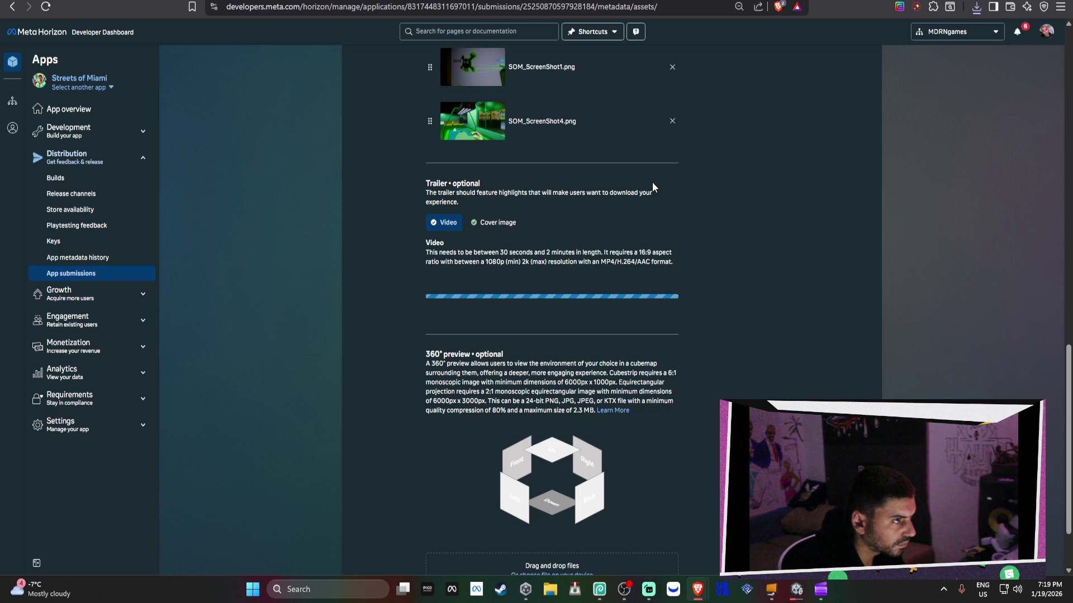
pyautogui.scroll(1, 652, 183)
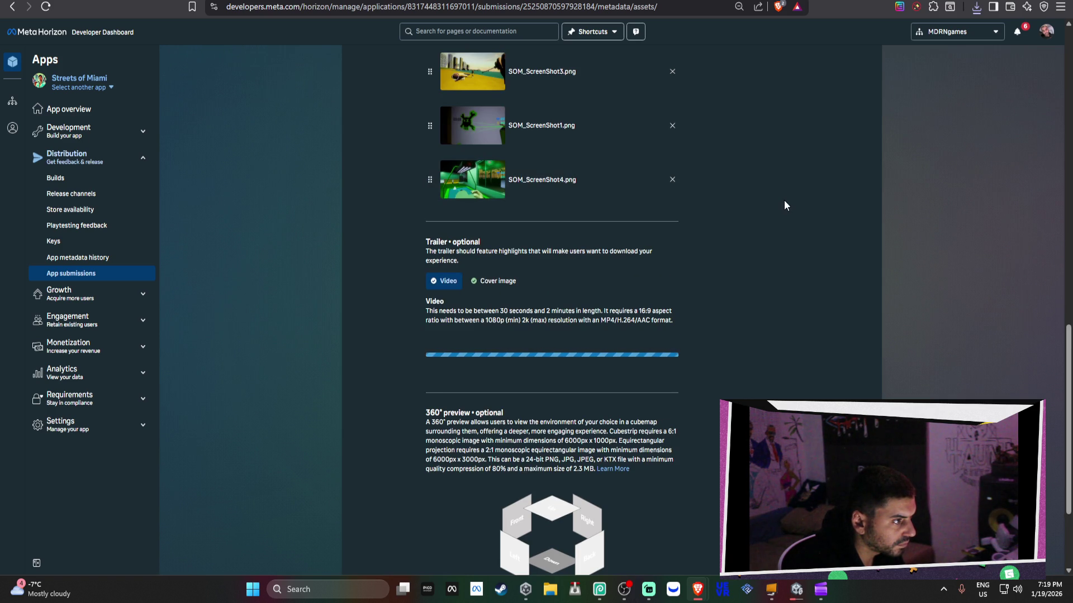
pyautogui.scroll(3, 784, 201)
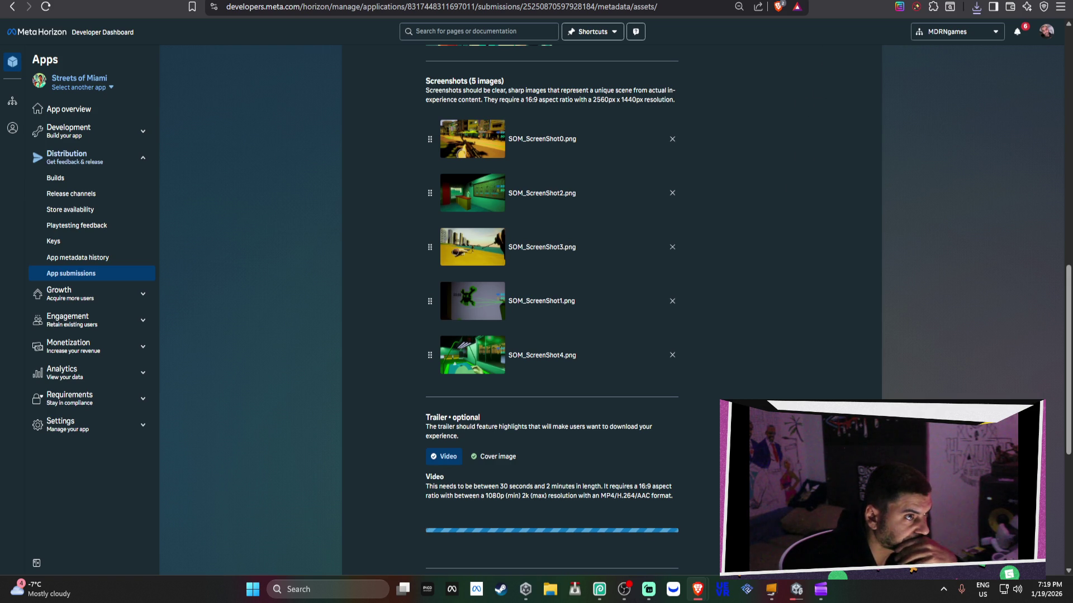
# Step: Glance through the Instagram, ChatGPT, Adobe Express and search tabs while the upload finishes
pyautogui.hotkey('ctrl', 'Tab')
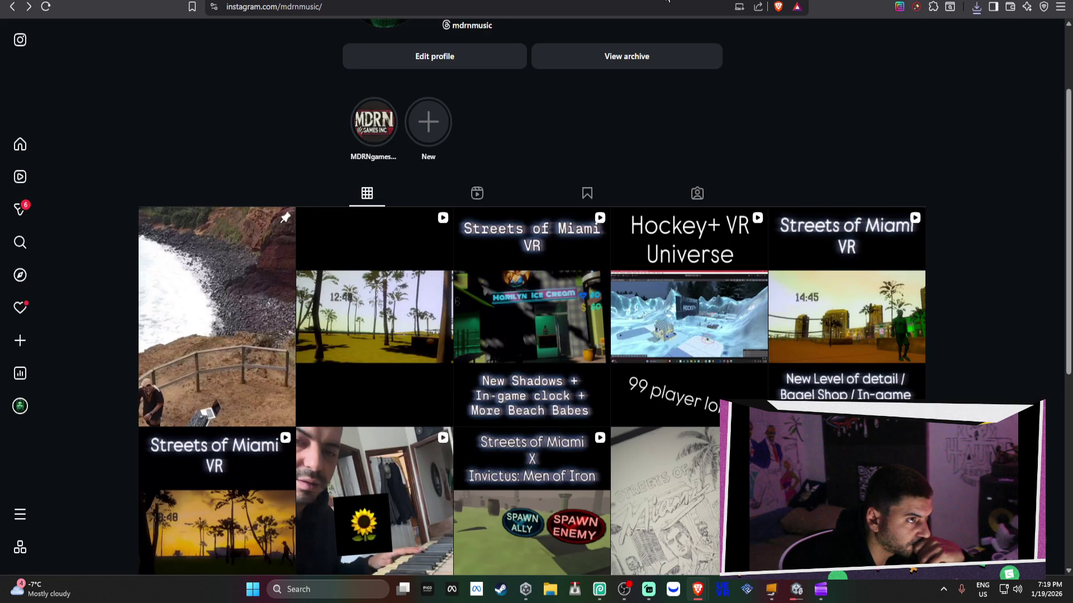
pyautogui.hotkey('ctrl', 'Tab')
pyautogui.hotkey('ctrl', 'shift', 'Tab')
pyautogui.hotkey('ctrl', 'Tab')
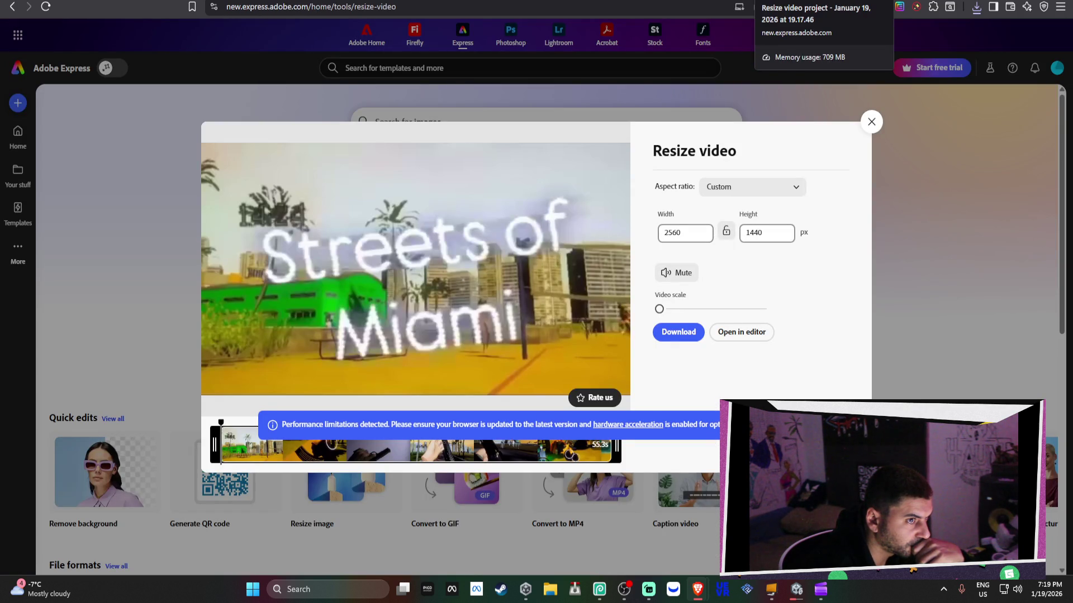
pyautogui.hotkey('ctrl', 'Tab')
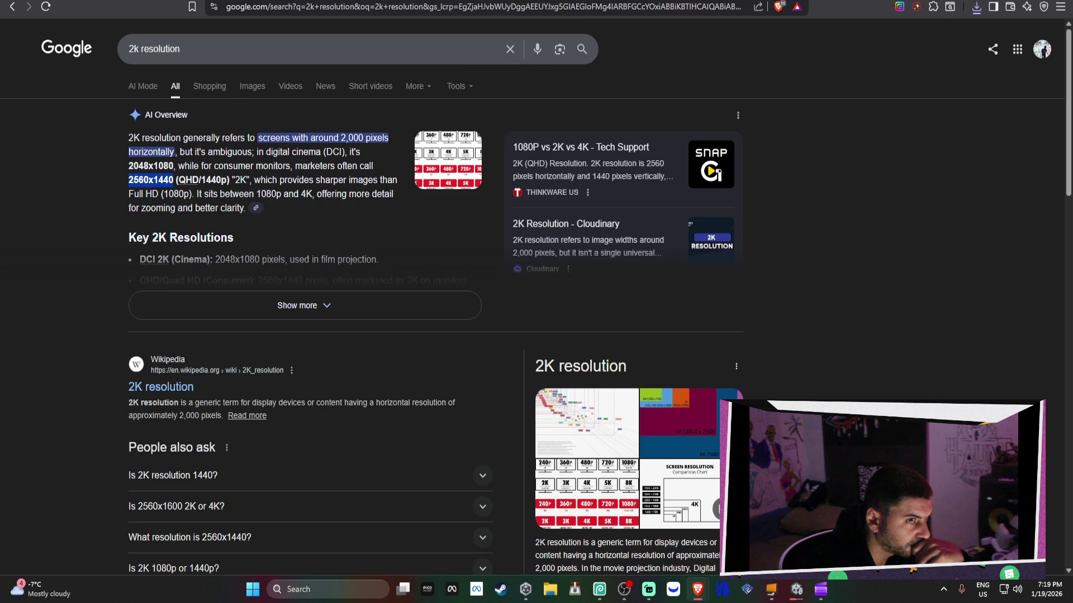
pyautogui.hotkey('ctrl', 'shift', 'Tab')
pyautogui.hotkey('ctrl', 'shift', 'Tab')
pyautogui.hotkey('ctrl', 'shift', 'Tab')
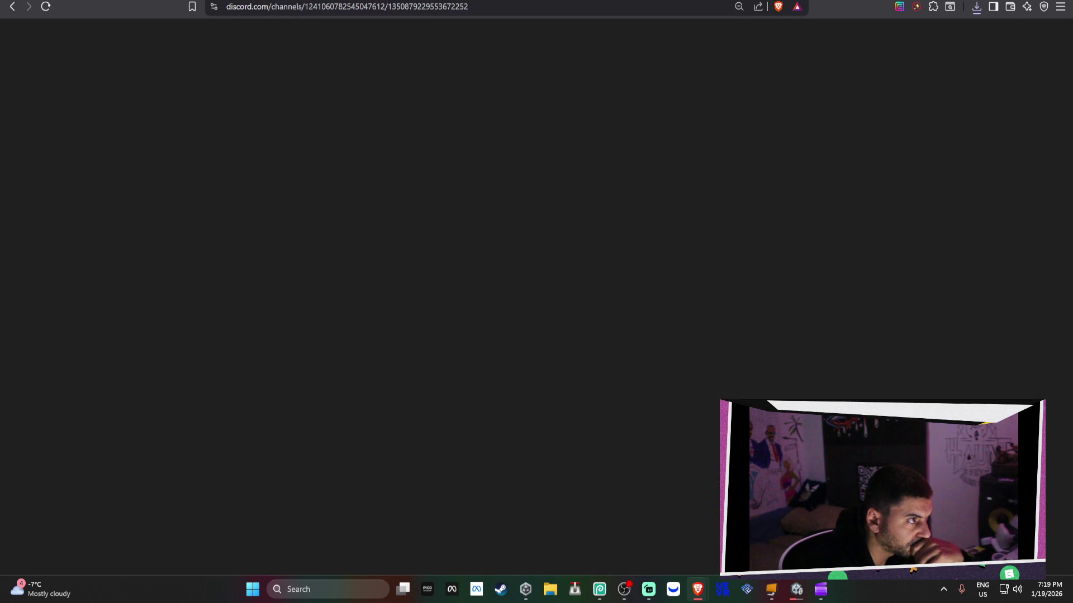
pyautogui.scroll(-2, 731, 266)
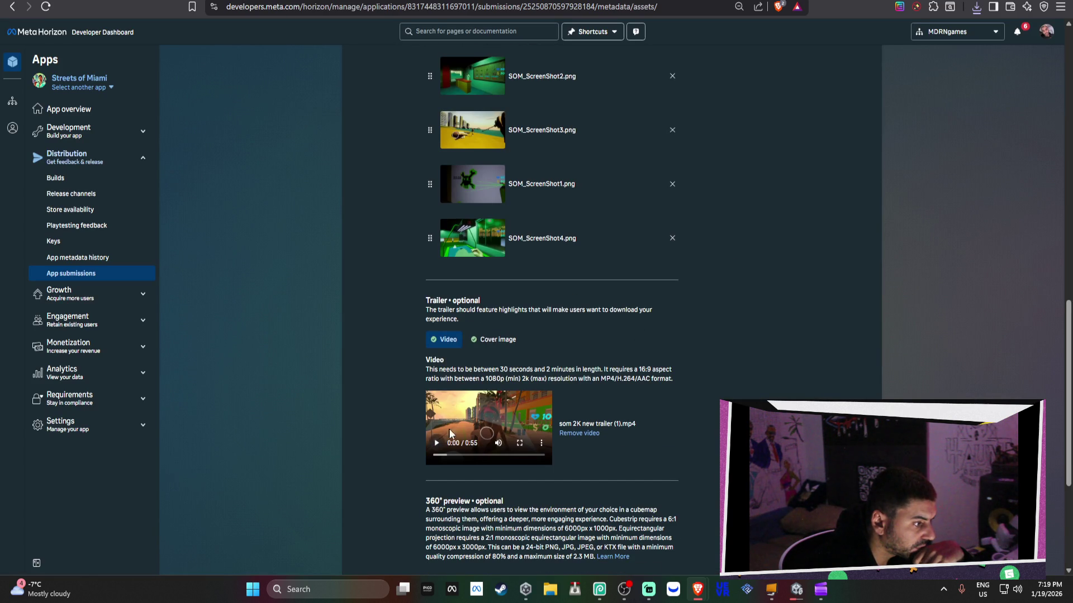
# Step: Replace the trailer's cover image with SOM_ScreenShot2.png
pyautogui.click(496, 340)
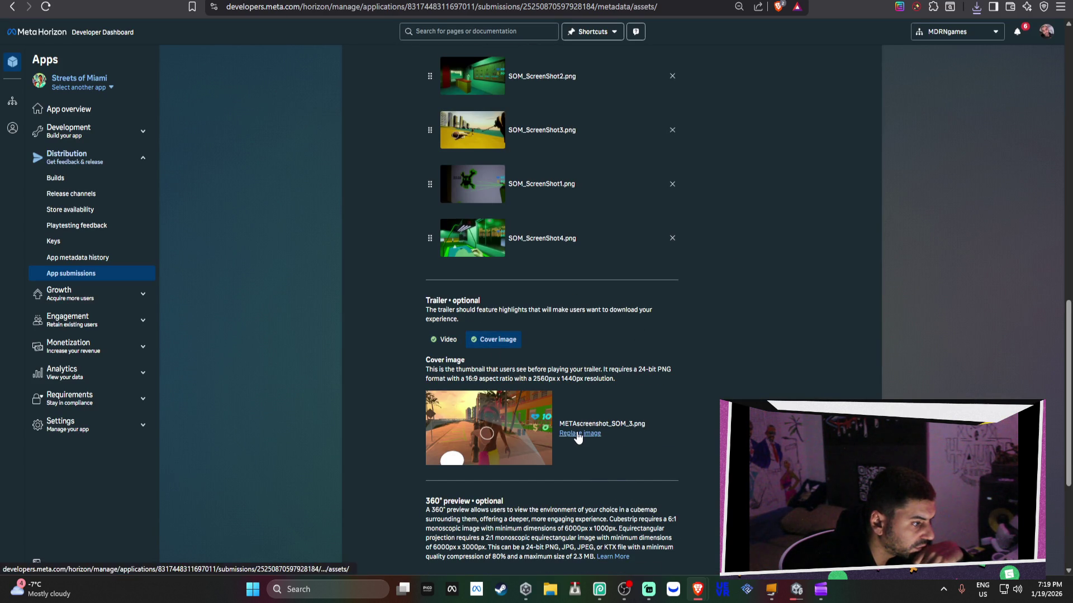
pyautogui.click(575, 434)
pyautogui.click(574, 419)
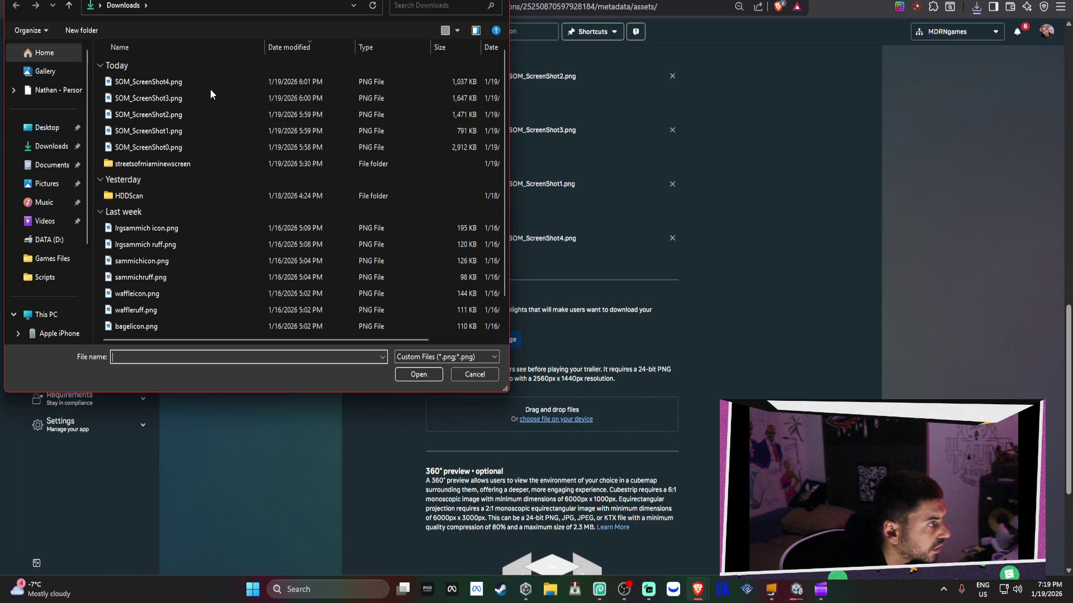
pyautogui.doubleClick(217, 114)
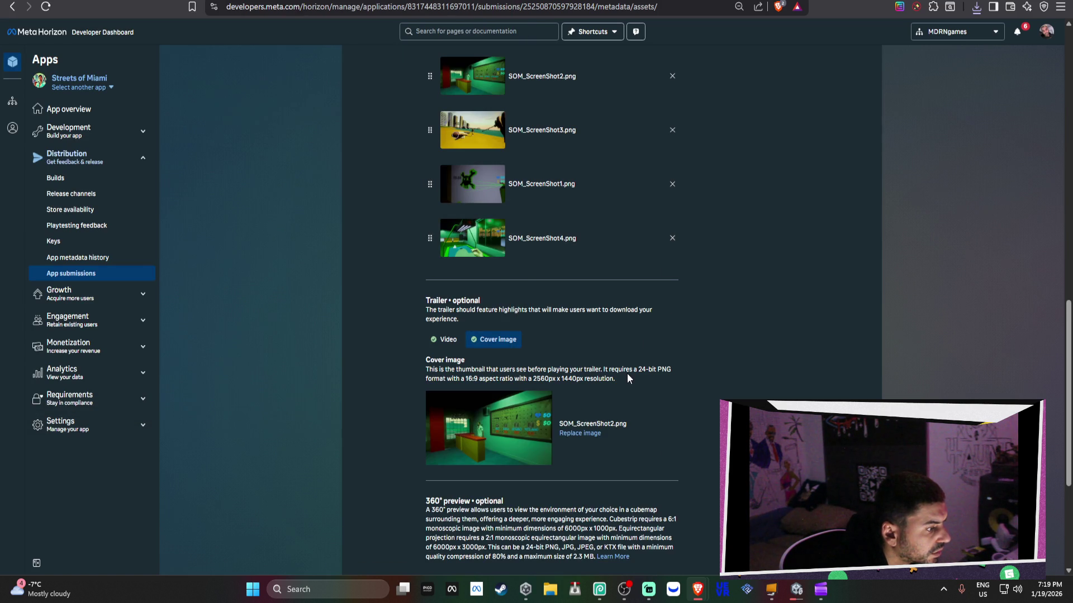
pyautogui.scroll(-5, 627, 377)
pyautogui.scroll(7, 697, 289)
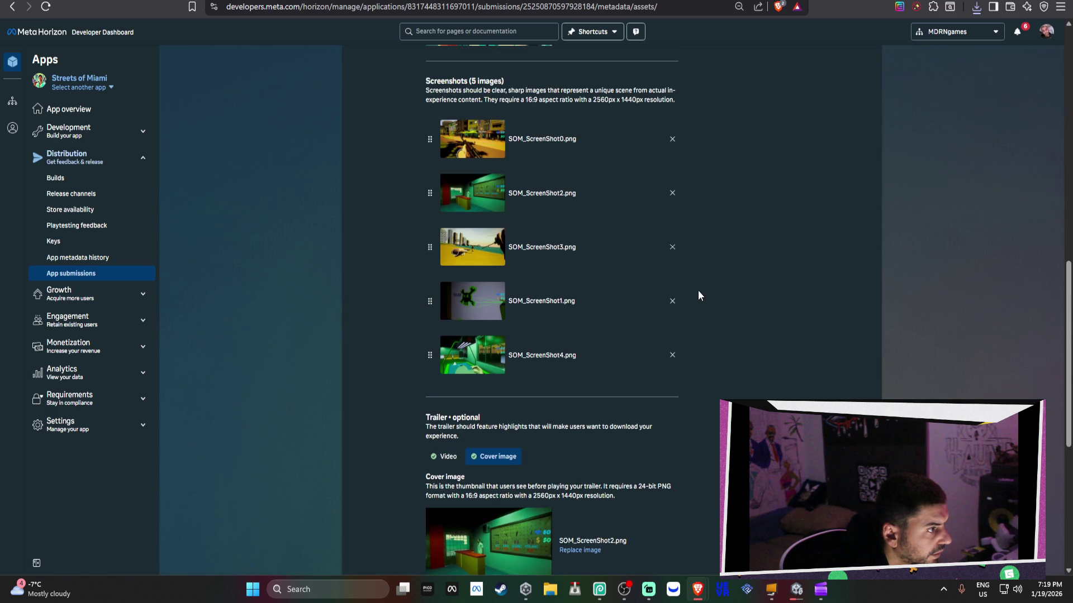
pyautogui.scroll(-4, 698, 291)
pyautogui.scroll(4, 698, 290)
pyautogui.scroll(-4, 702, 290)
# Step: Swap the cover image for SOM_ScreenShot0.png, then remove it again
pyautogui.click(593, 380)
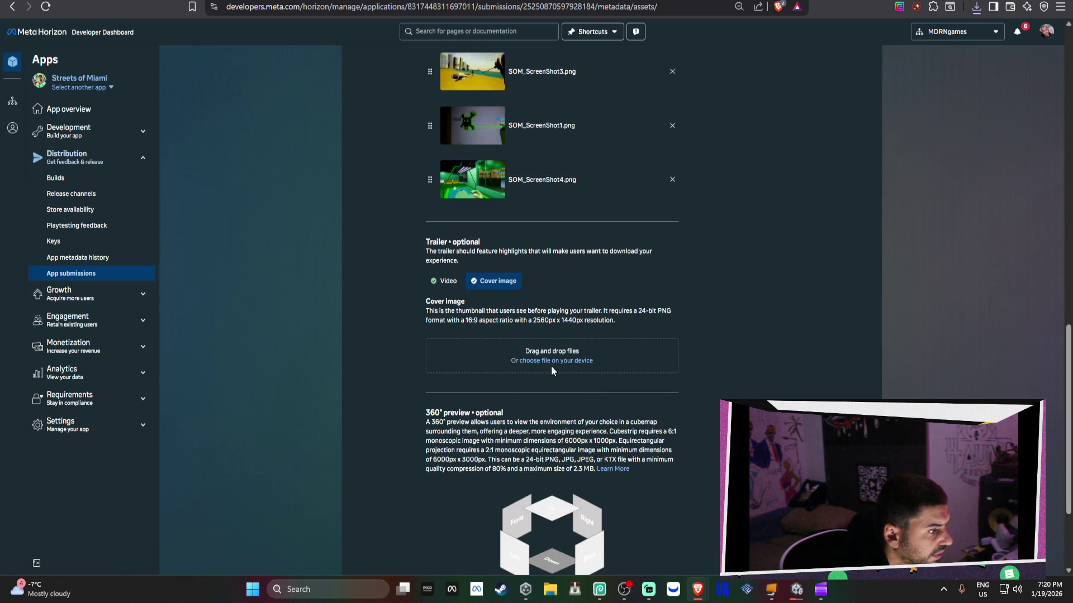
pyautogui.click(551, 362)
pyautogui.doubleClick(182, 147)
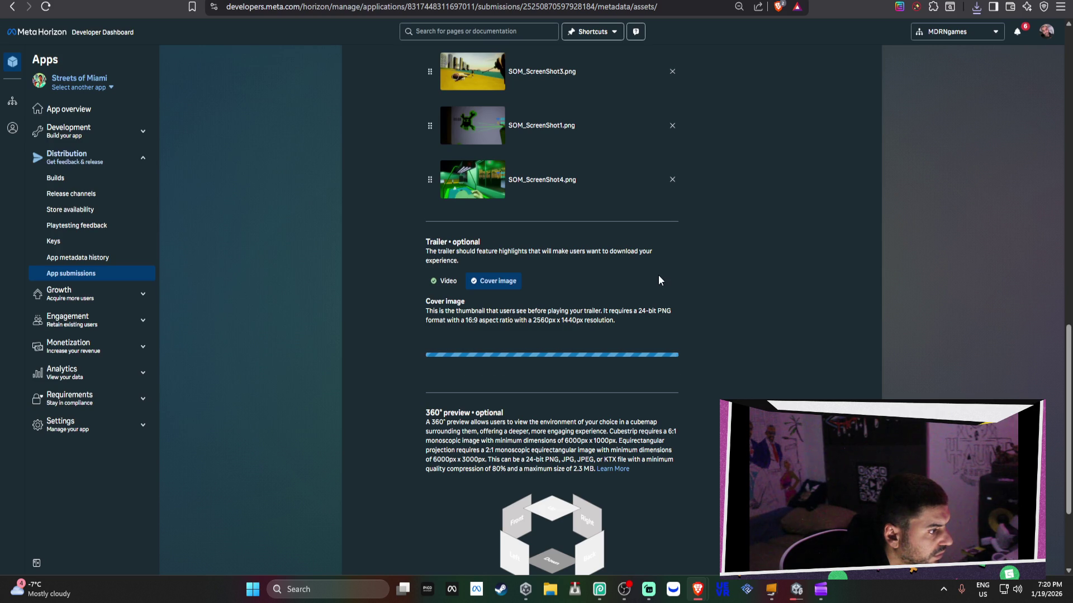
pyautogui.scroll(-3, 667, 277)
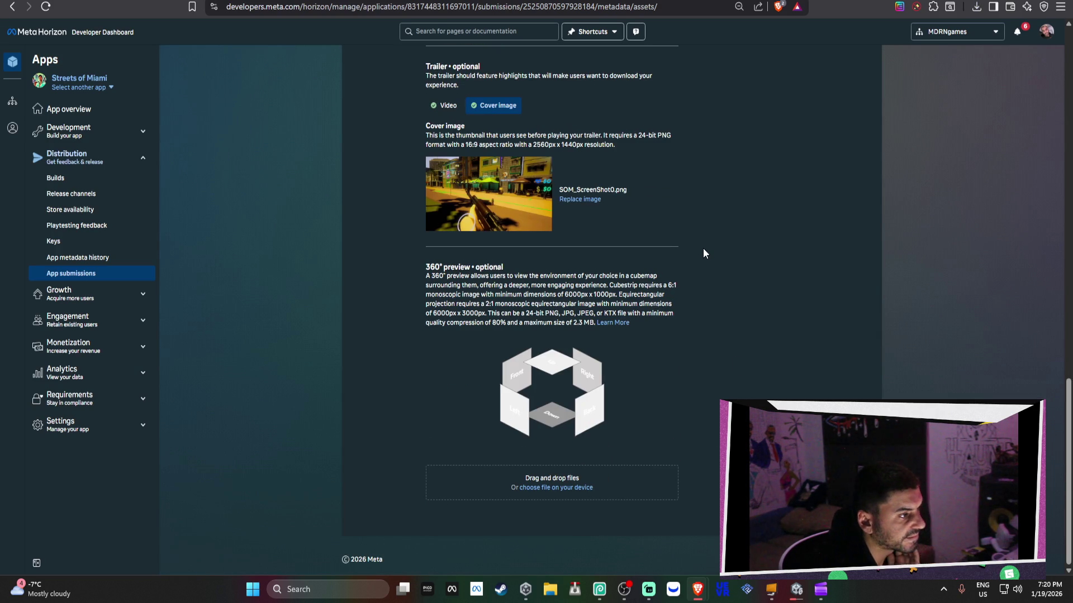
pyautogui.scroll(6, 701, 248)
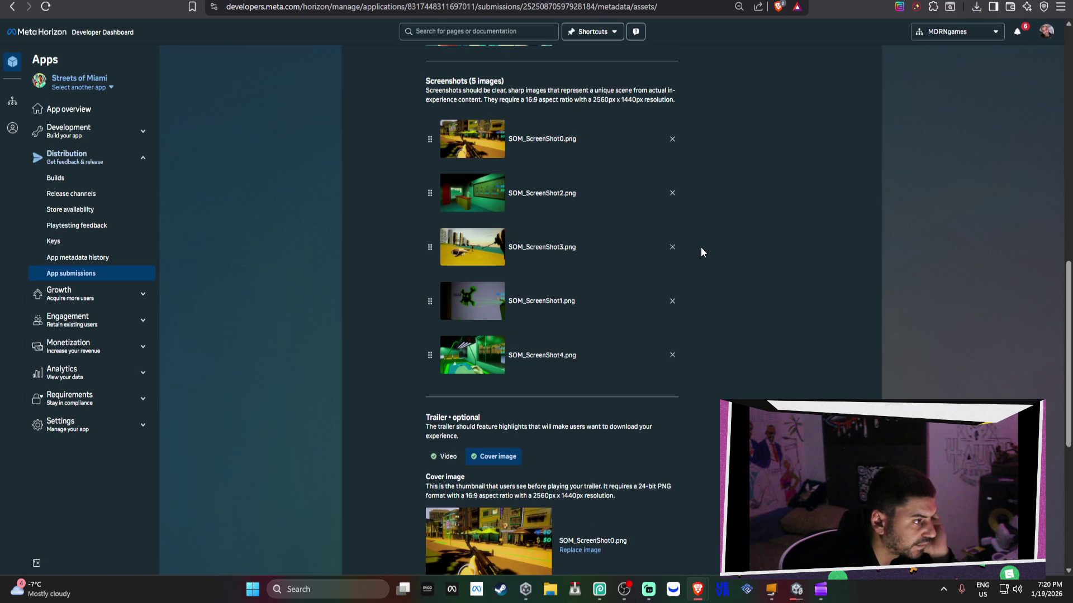
pyautogui.scroll(-3, 701, 249)
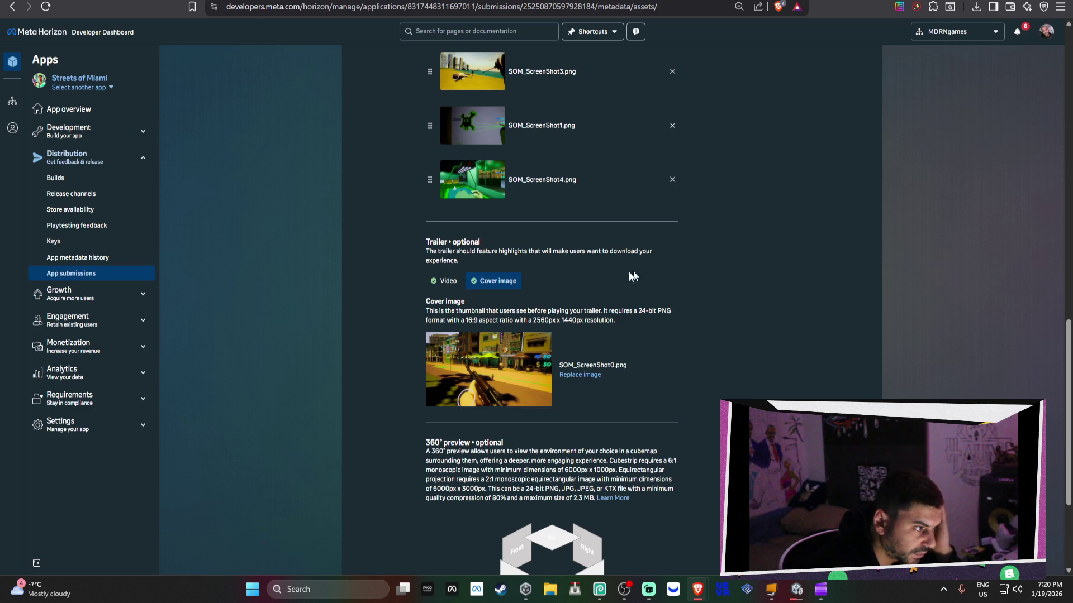
pyautogui.click(589, 382)
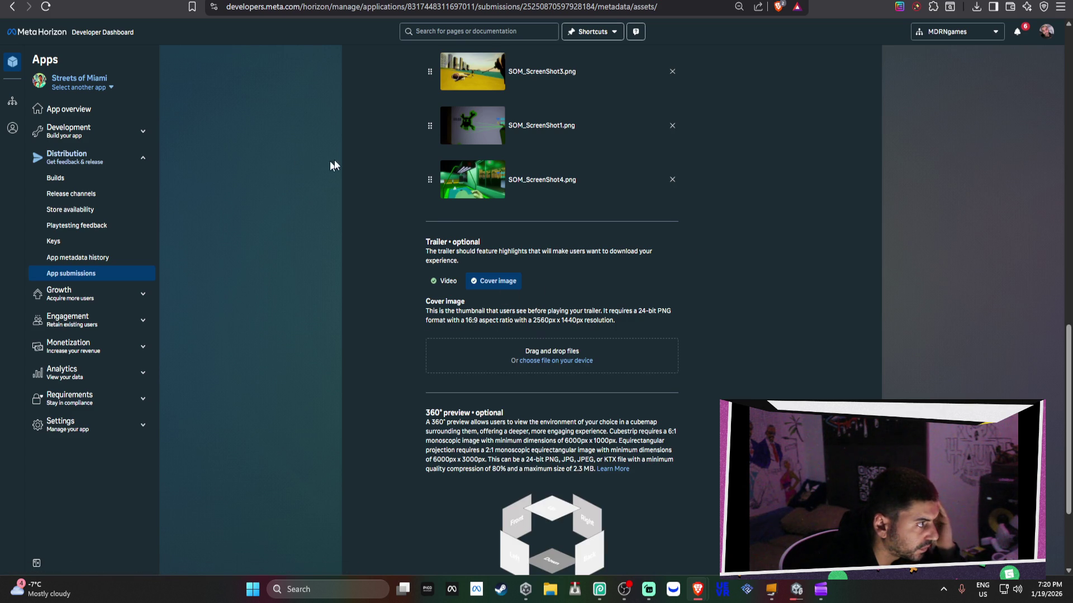
# Step: Browse back to Downloads and upload SOM_ScreenShot0.png into the empty trailer cover image slot
pyautogui.click(556, 362)
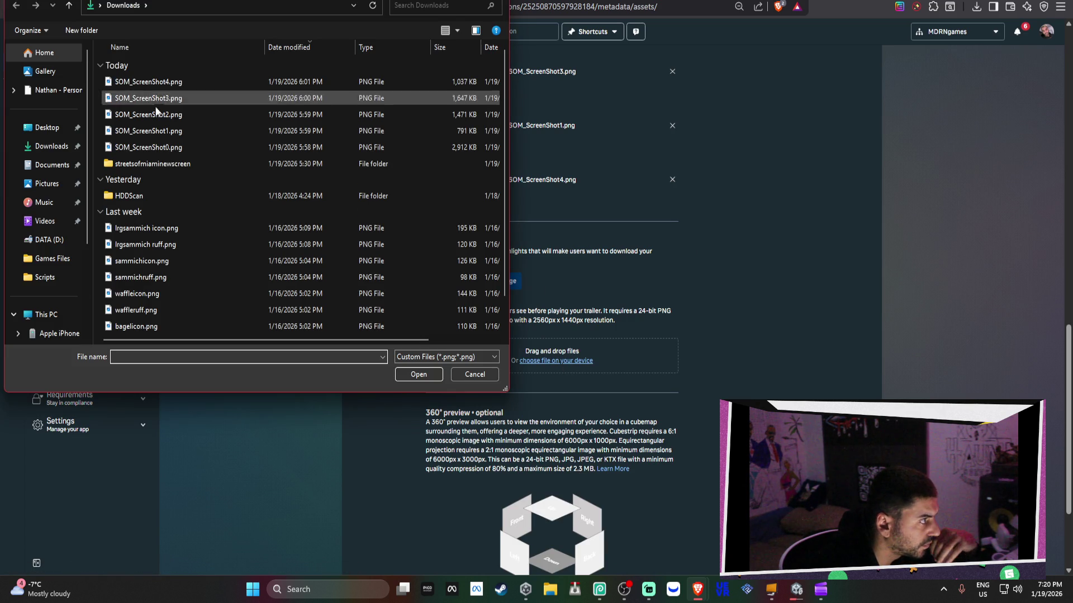
pyautogui.doubleClick(178, 167)
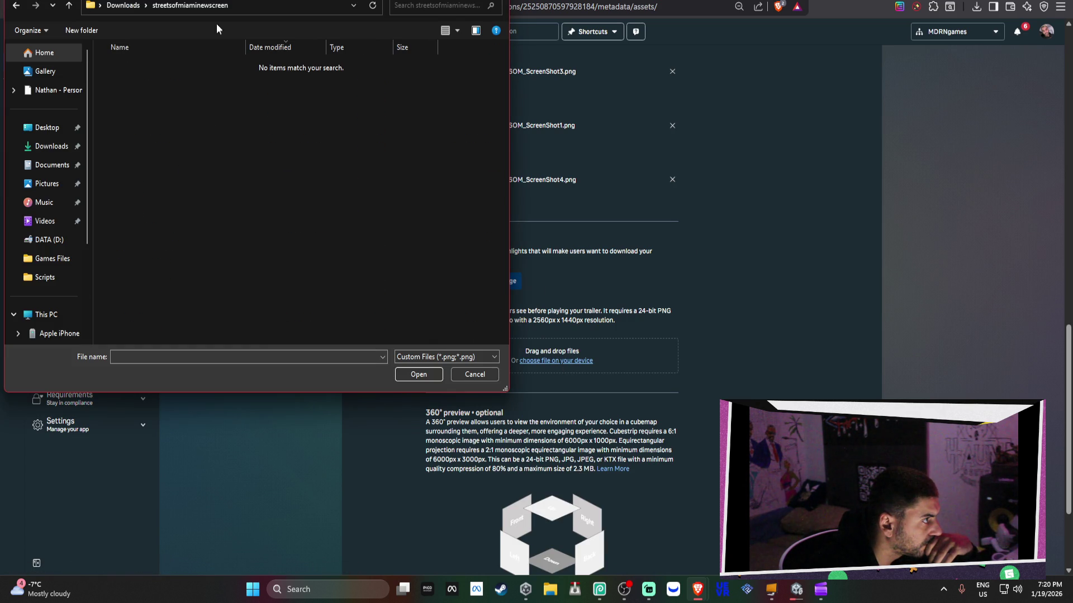
pyautogui.click(128, 4)
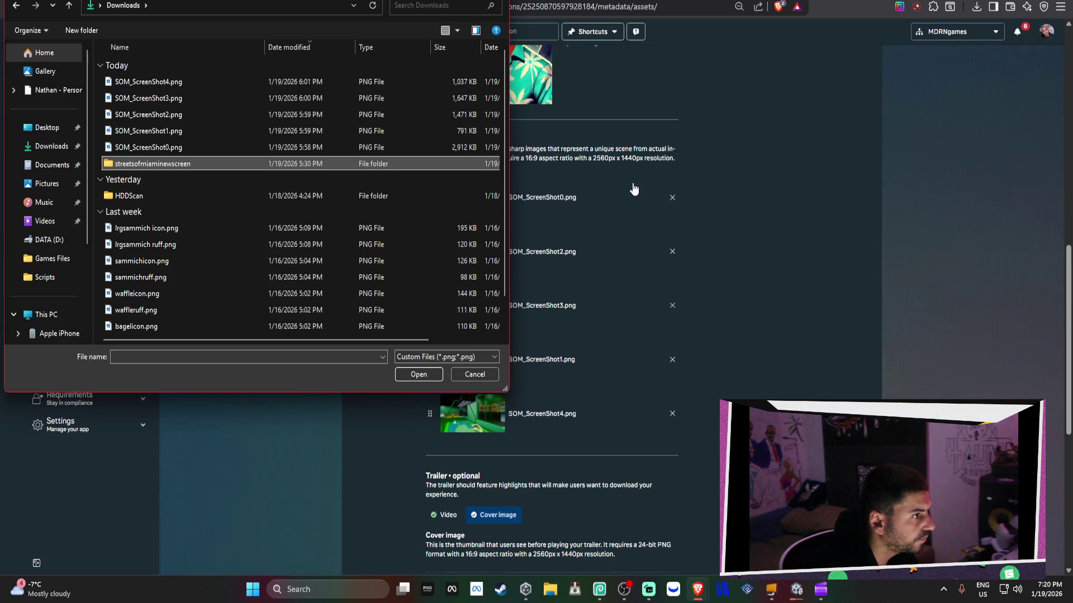
pyautogui.moveTo(294, 69)
pyautogui.mouseDown()
pyautogui.moveTo(318, 227)
pyautogui.moveTo(302, 40)
pyautogui.moveTo(452, 257)
pyautogui.moveTo(680, 417)
pyautogui.moveTo(641, 469)
pyautogui.moveTo(442, 230)
pyautogui.moveTo(407, 96)
pyautogui.mouseUp()
pyautogui.click(260, 266)
pyautogui.doubleClick(260, 266)
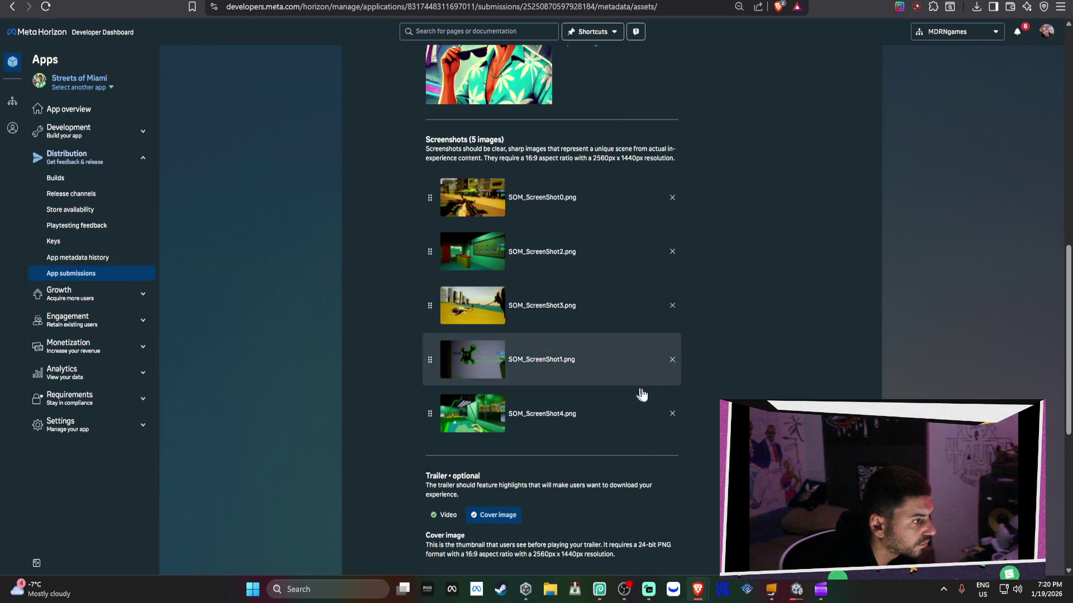
pyautogui.scroll(-5, 642, 369)
pyautogui.scroll(-1, 552, 279)
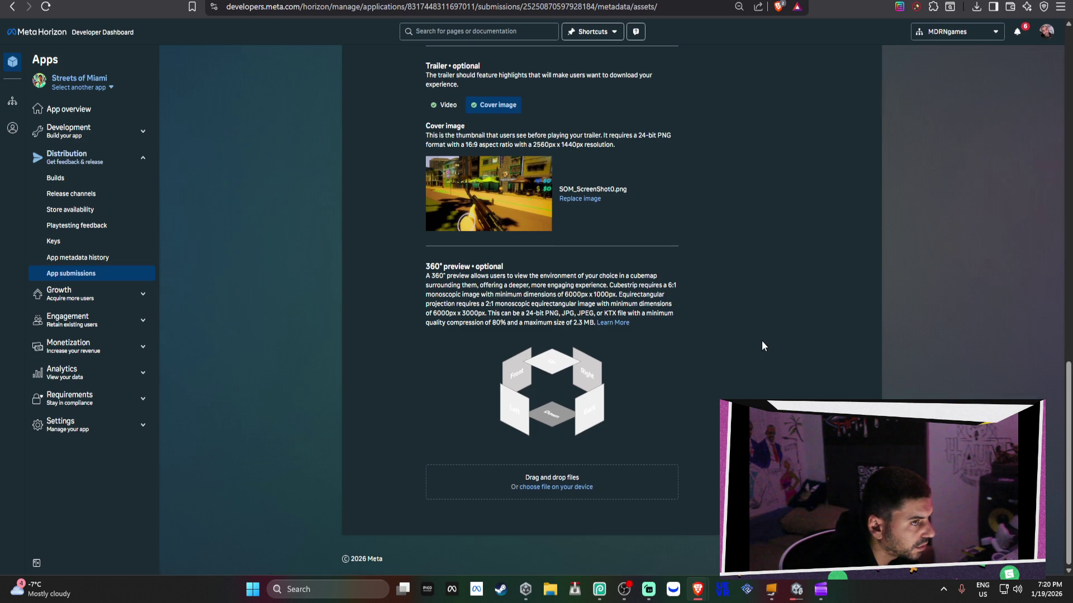
pyautogui.scroll(4, 762, 341)
pyautogui.scroll(11, 763, 340)
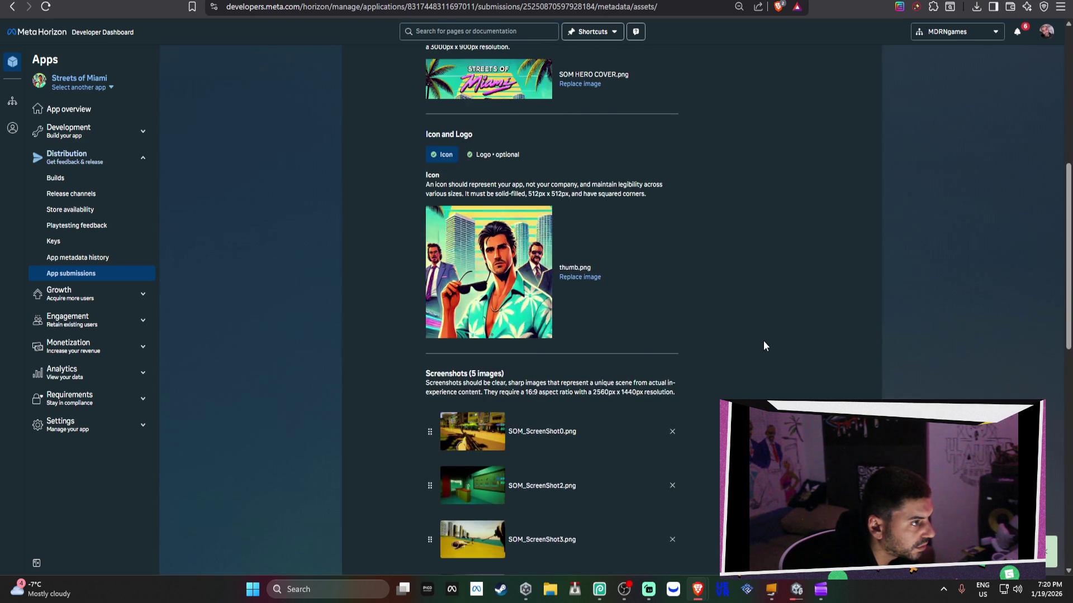
# Step: Try leaving the Assets page for App overview and Details, cancelling each unsaved-changes prompt
pyautogui.click(53, 81)
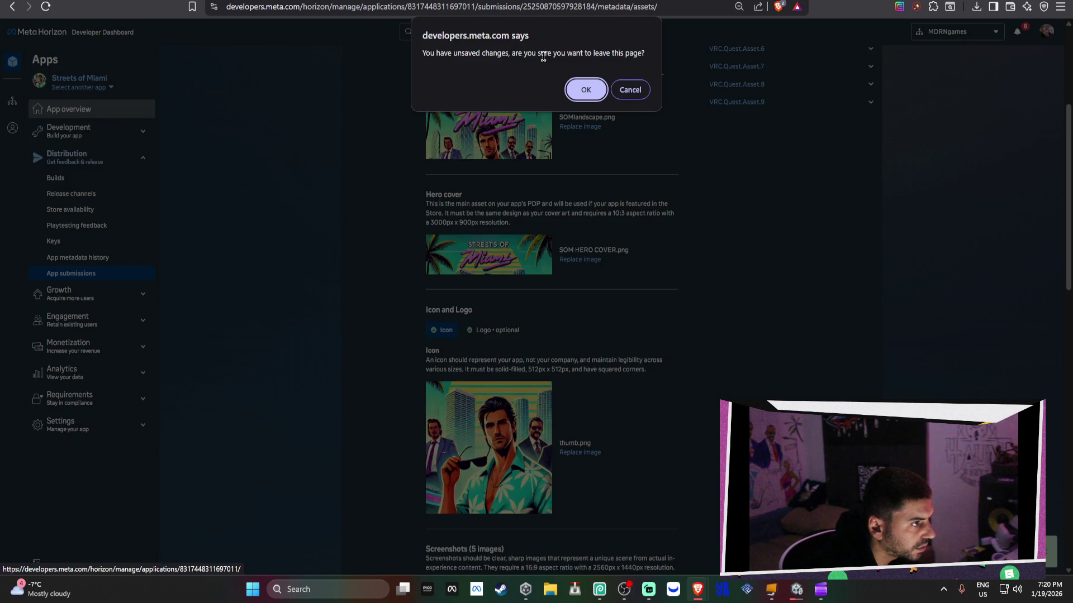
pyautogui.click(630, 89)
pyautogui.scroll(-13, 765, 339)
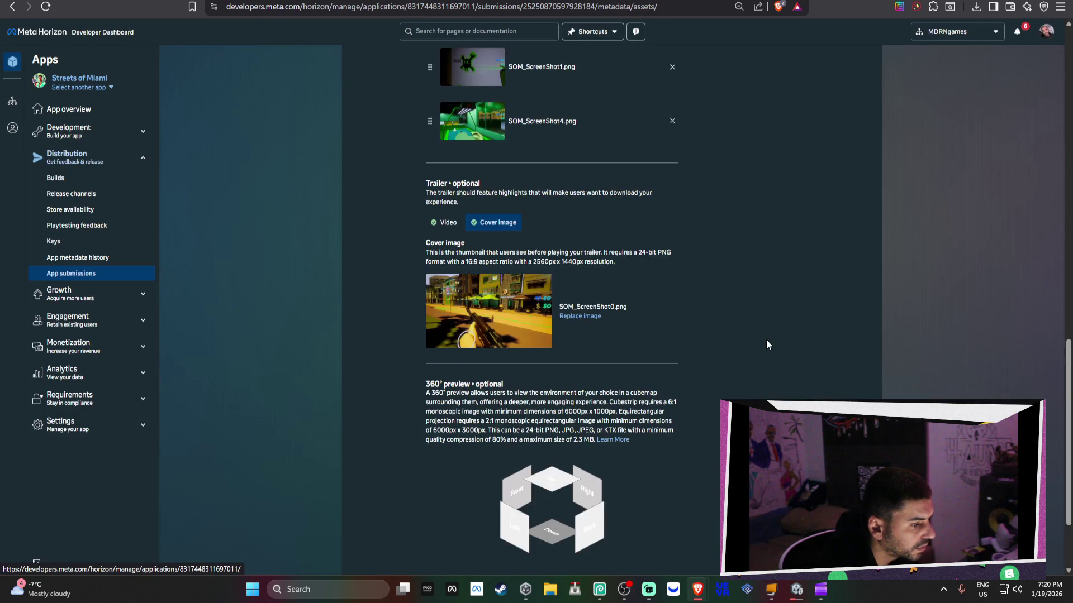
pyautogui.scroll(20, 766, 339)
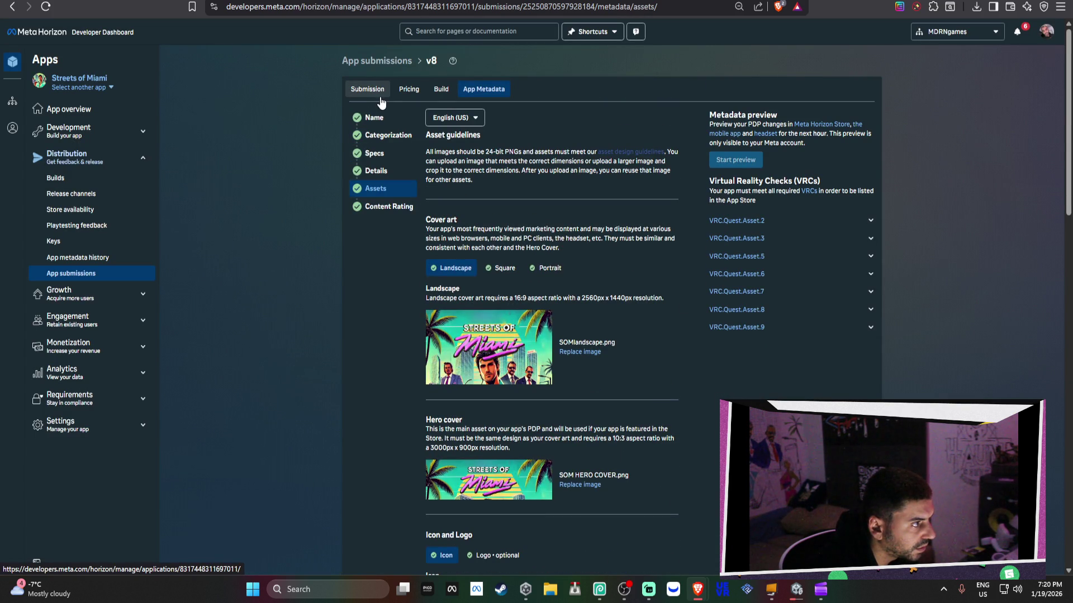
pyautogui.click(105, 115)
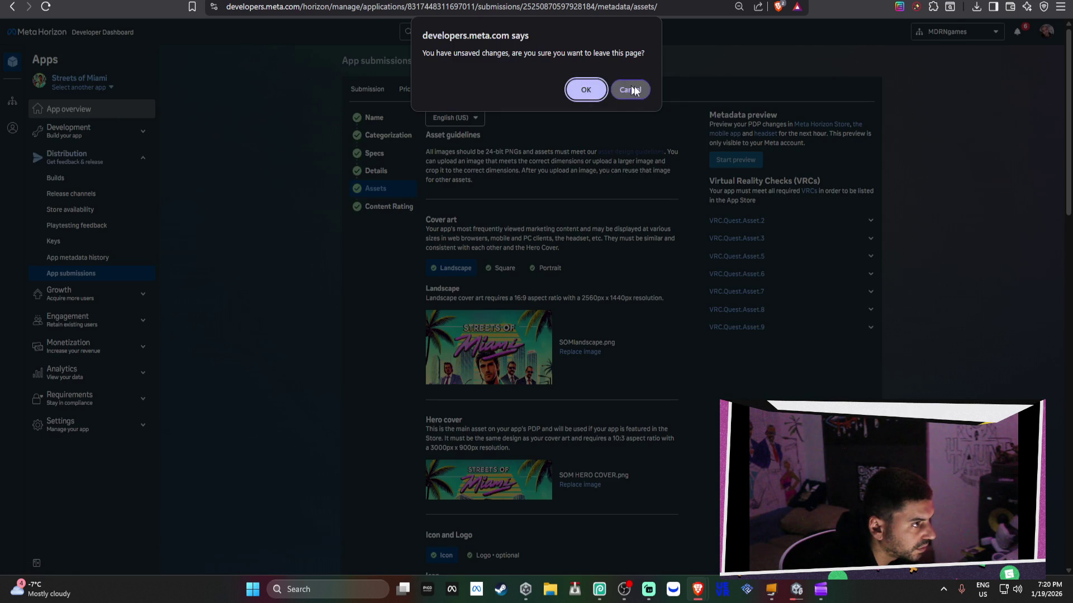
pyautogui.click(630, 90)
pyautogui.scroll(-20, 501, 200)
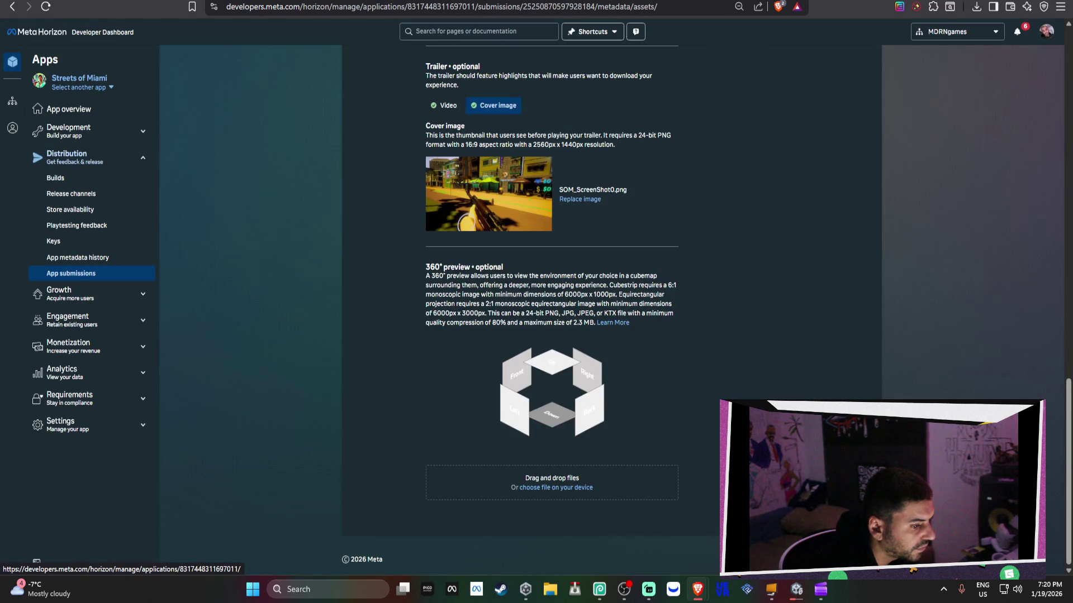
pyautogui.scroll(20, 664, 292)
pyautogui.click(402, 116)
pyautogui.click(630, 90)
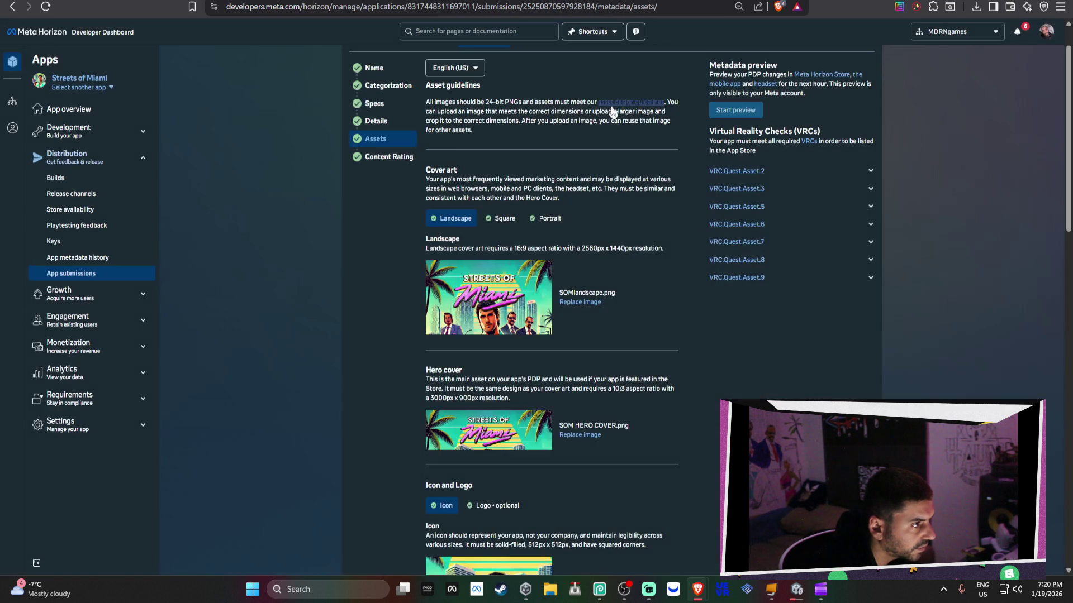
# Step: Leave the Assets page despite unsaved changes and open the app's public store page
pyautogui.scroll(1, 104, 108)
pyautogui.click(581, 92)
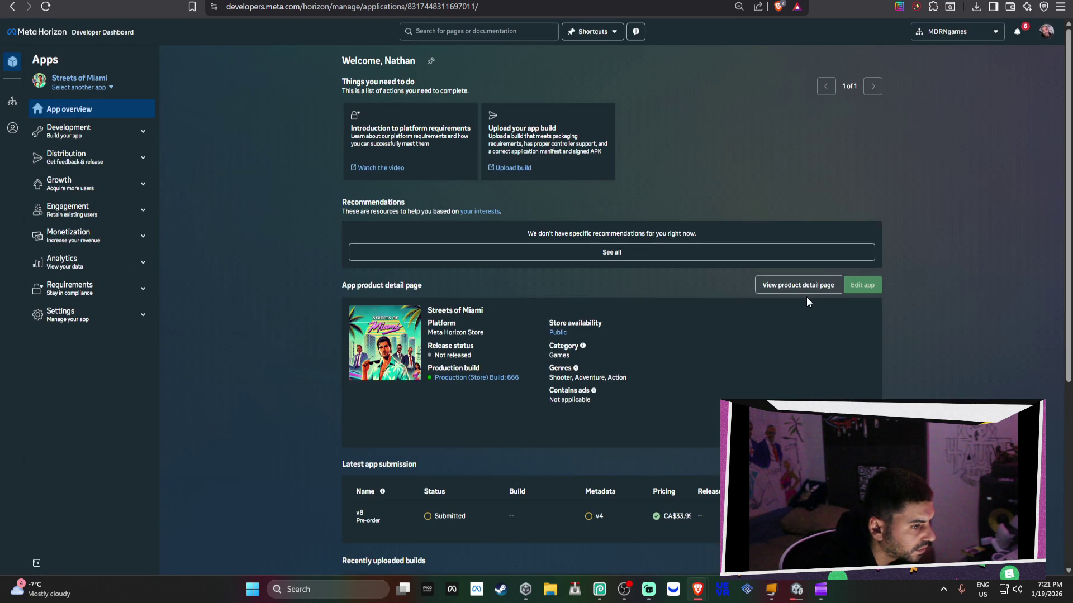
pyautogui.scroll(-4, 805, 301)
pyautogui.scroll(3, 813, 230)
pyautogui.click(814, 228)
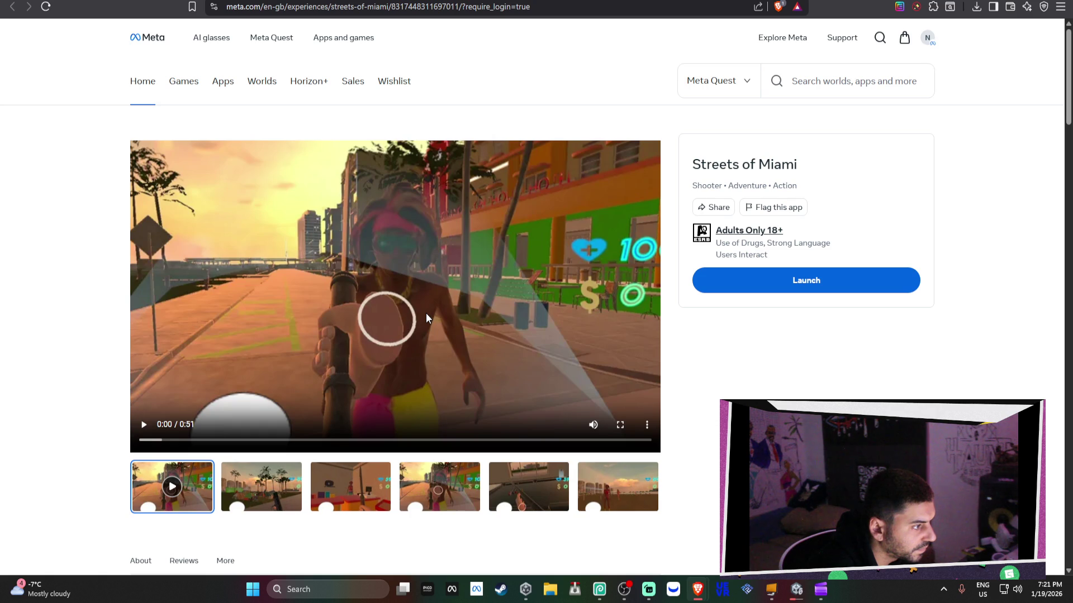
# Step: Play the Streets of Miami store trailer, pause it at 0:08, and open File Explorer
pyautogui.click(358, 309)
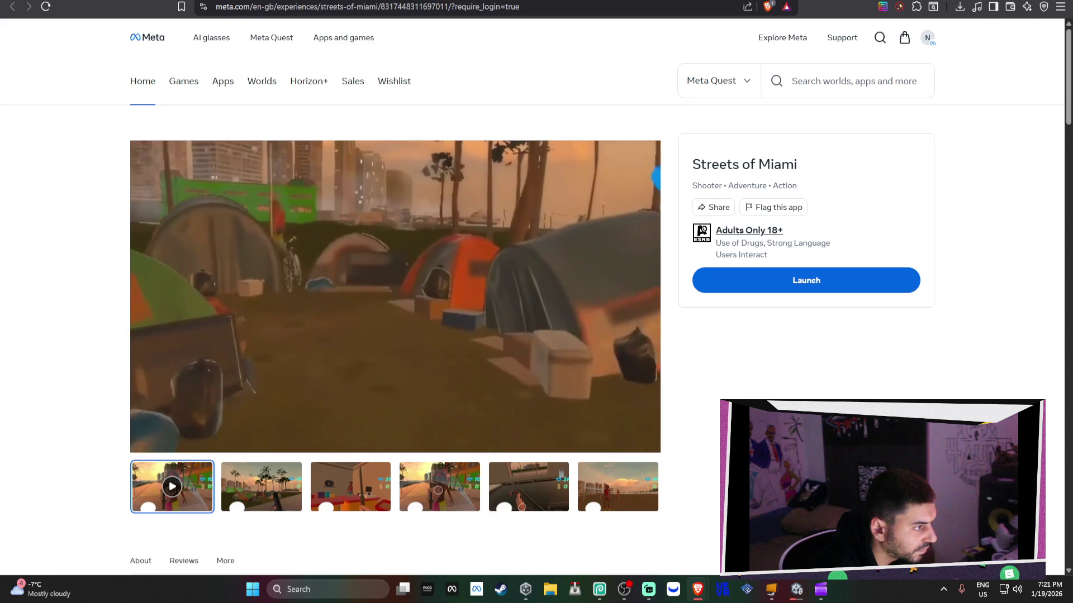
pyautogui.click(409, 297)
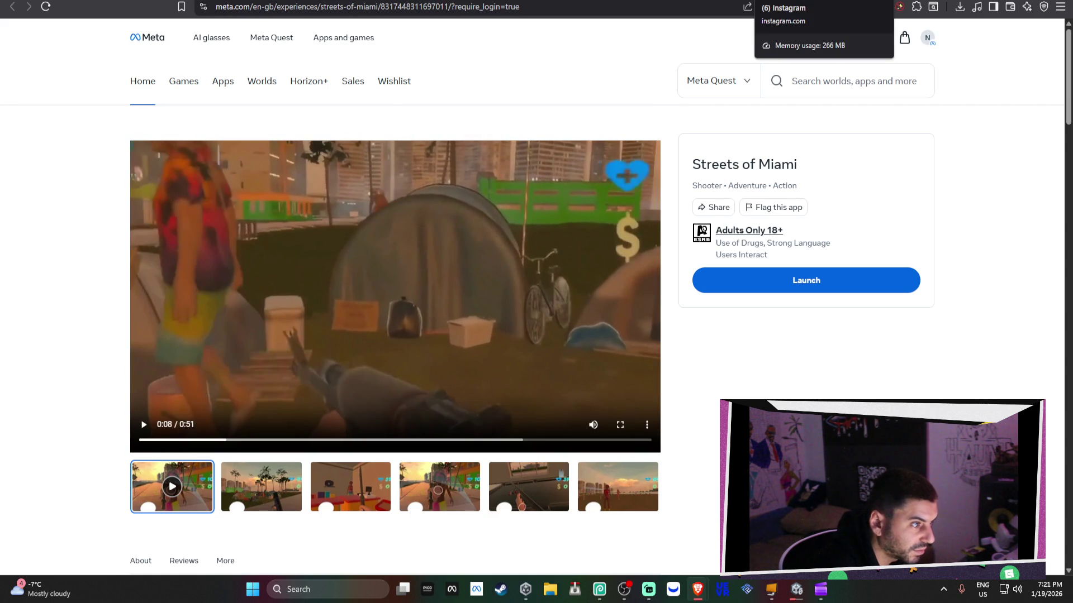
pyautogui.click(550, 590)
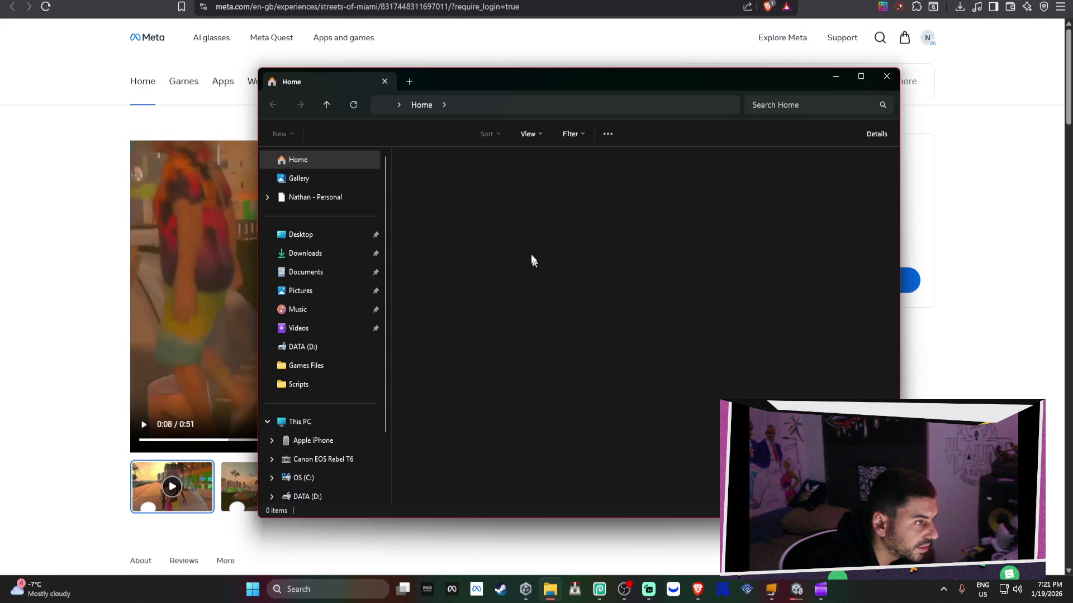
# Step: Play 'som 2K new trailer (1)' in Media Player beside the browser and mute the store trailer
pyautogui.click(312, 253)
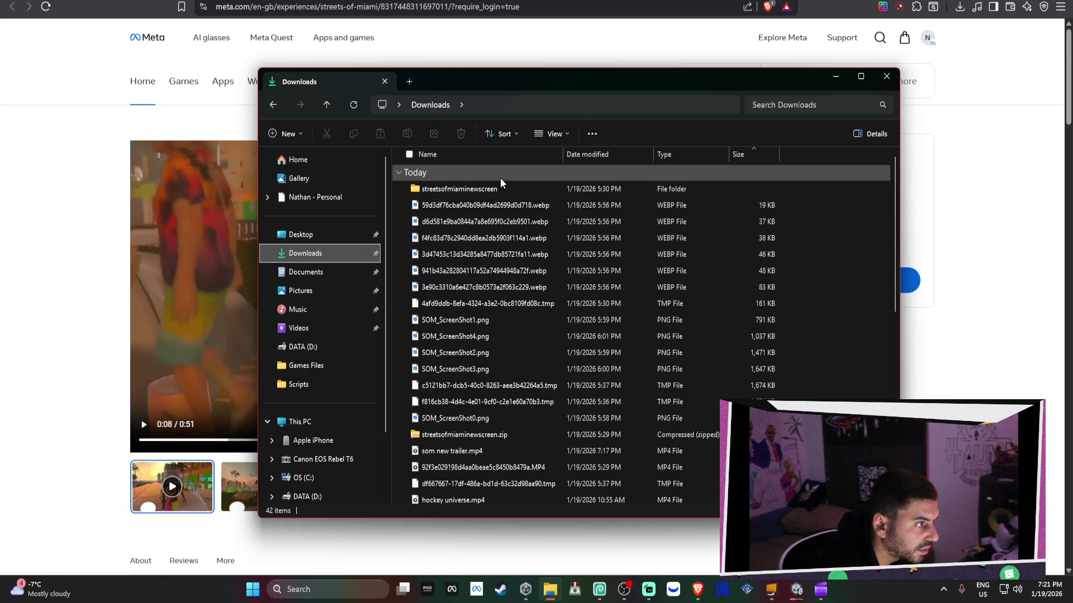
pyautogui.scroll(-3, 506, 426)
pyautogui.doubleClick(503, 431)
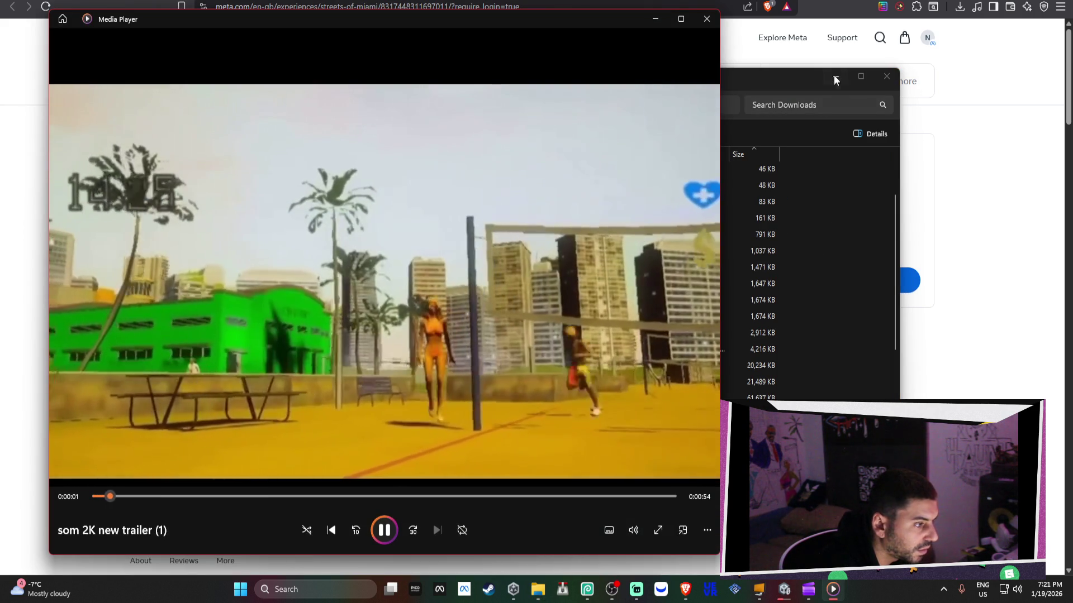
pyautogui.click(835, 76)
pyautogui.moveTo(447, 21)
pyautogui.mouseDown()
pyautogui.moveTo(910, 15)
pyautogui.moveTo(817, 2)
pyautogui.moveTo(829, 10)
pyautogui.mouseUp()
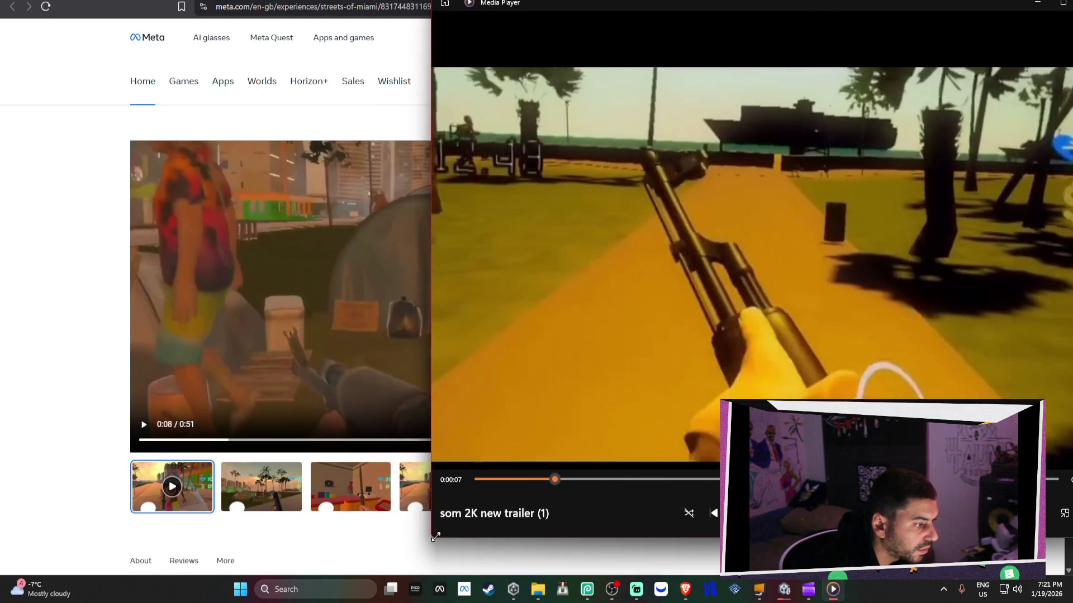
pyautogui.moveTo(432, 536); pyautogui.dragTo(633, 485)
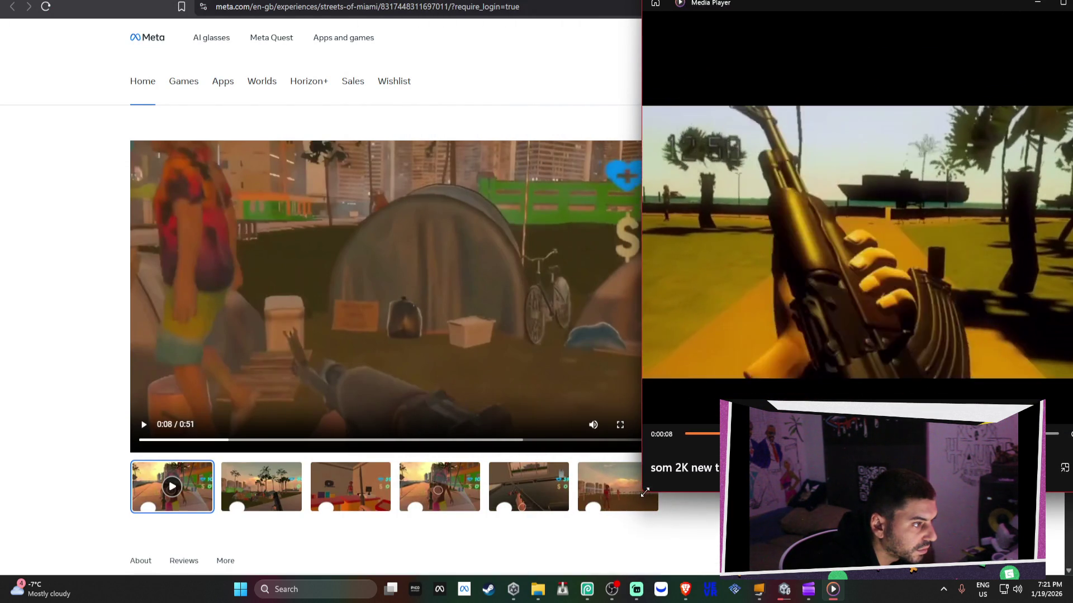
pyautogui.click(594, 428)
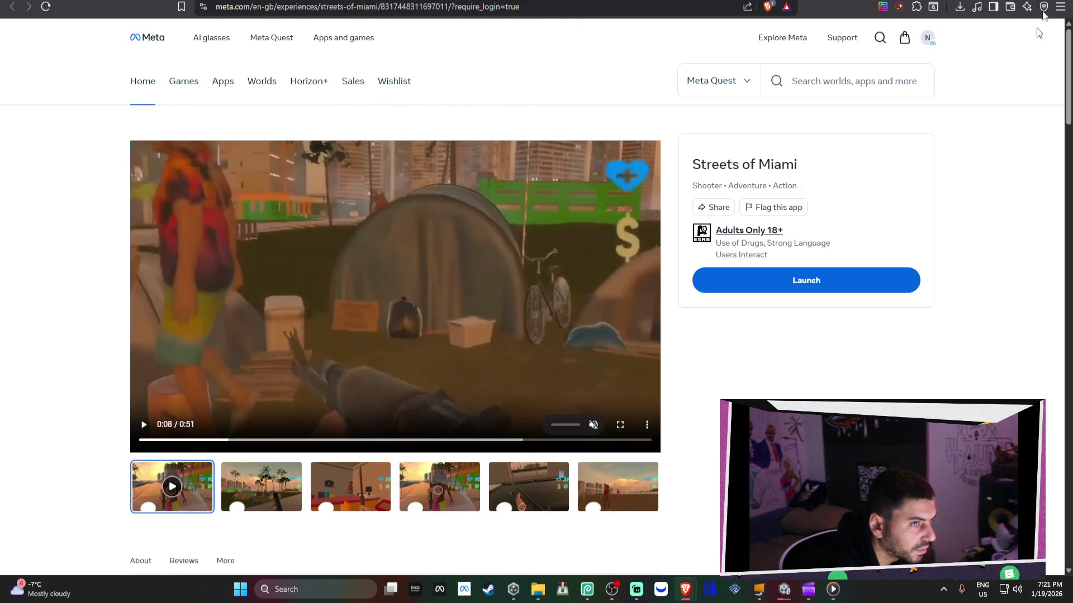
pyautogui.moveTo(860, 7)
pyautogui.mouseDown()
pyautogui.moveTo(870, 12)
pyautogui.moveTo(478, 12)
pyautogui.mouseUp()
# Step: Let the store trailer play out beside the new trailer, then move to the Developer Dashboard tab
pyautogui.moveTo(779, 9)
pyautogui.mouseDown()
pyautogui.moveTo(696, 19)
pyautogui.moveTo(688, 33)
pyautogui.mouseUp()
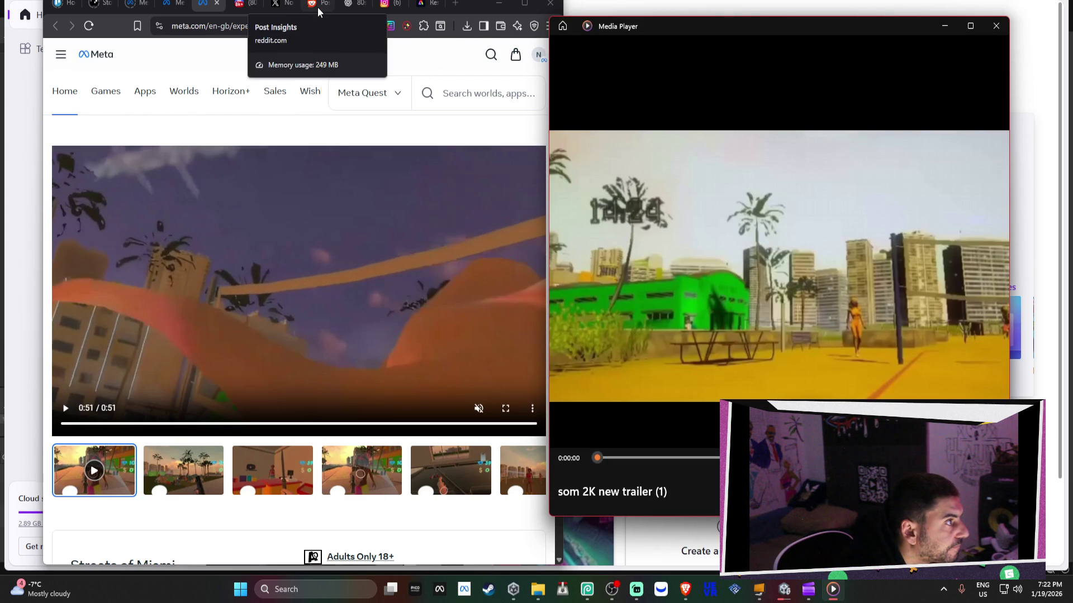
pyautogui.click(383, 11)
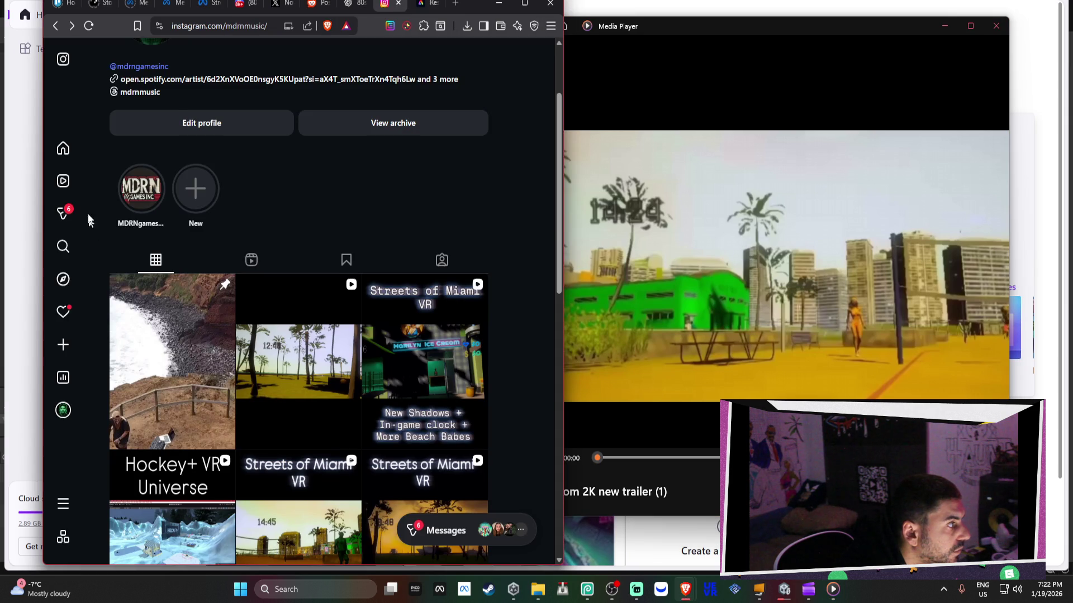
pyautogui.click(196, 11)
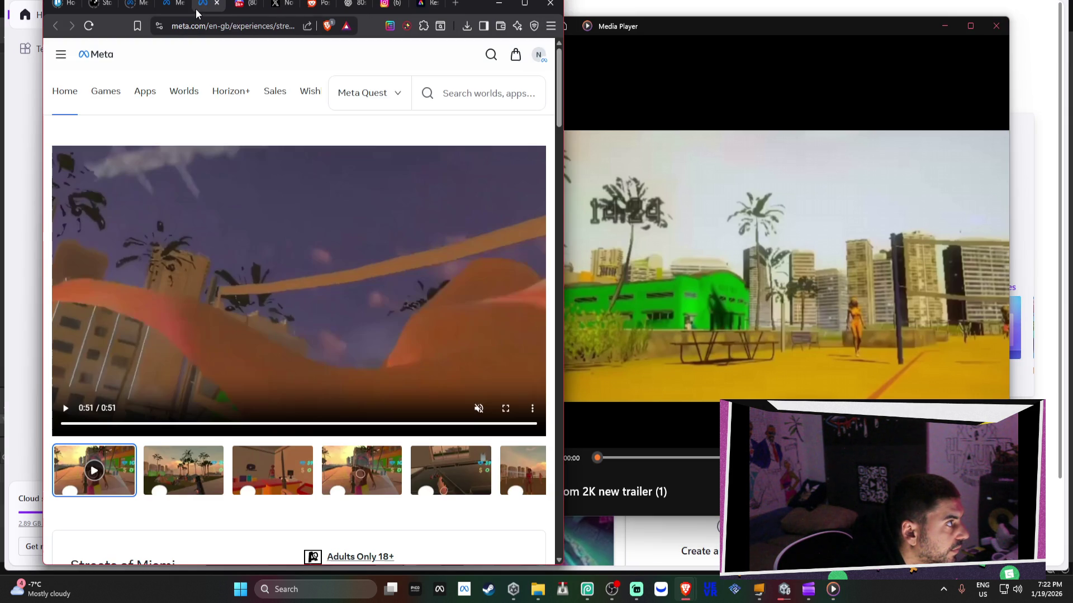
pyautogui.click(179, 11)
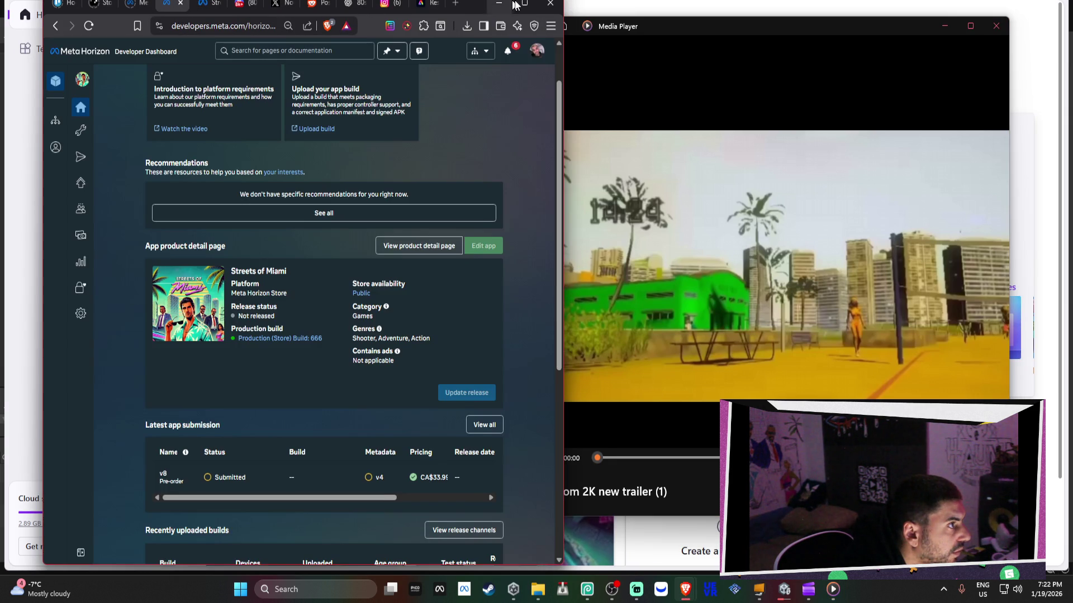
# Step: Maximize the browser, check notifications, reload, and open v8's metadata to confirm 'som 2K new trailer (1).mp4'
pyautogui.click(523, 7)
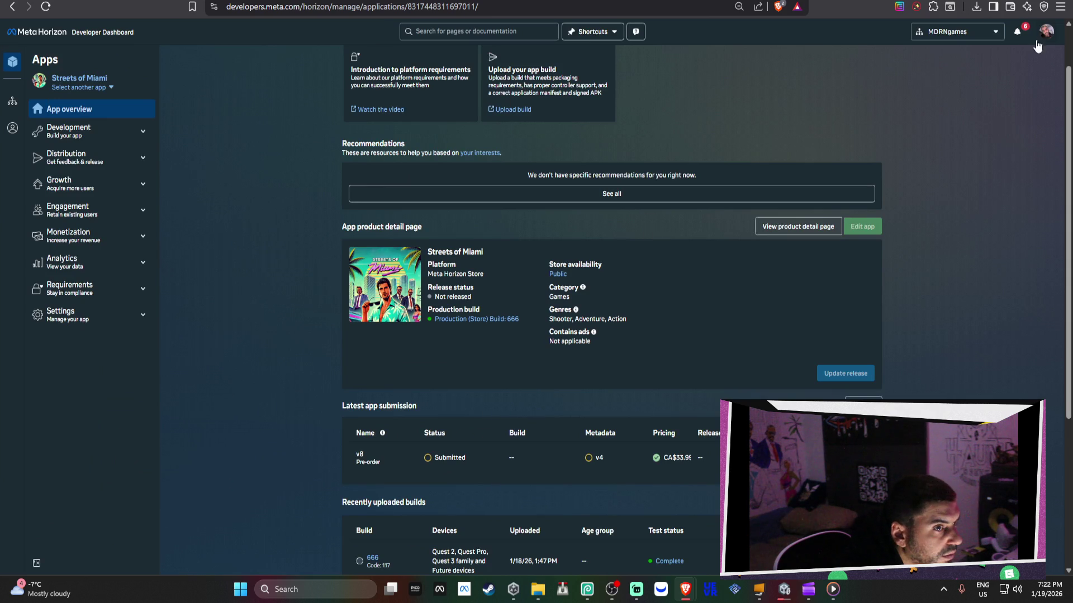
pyautogui.click(1017, 31)
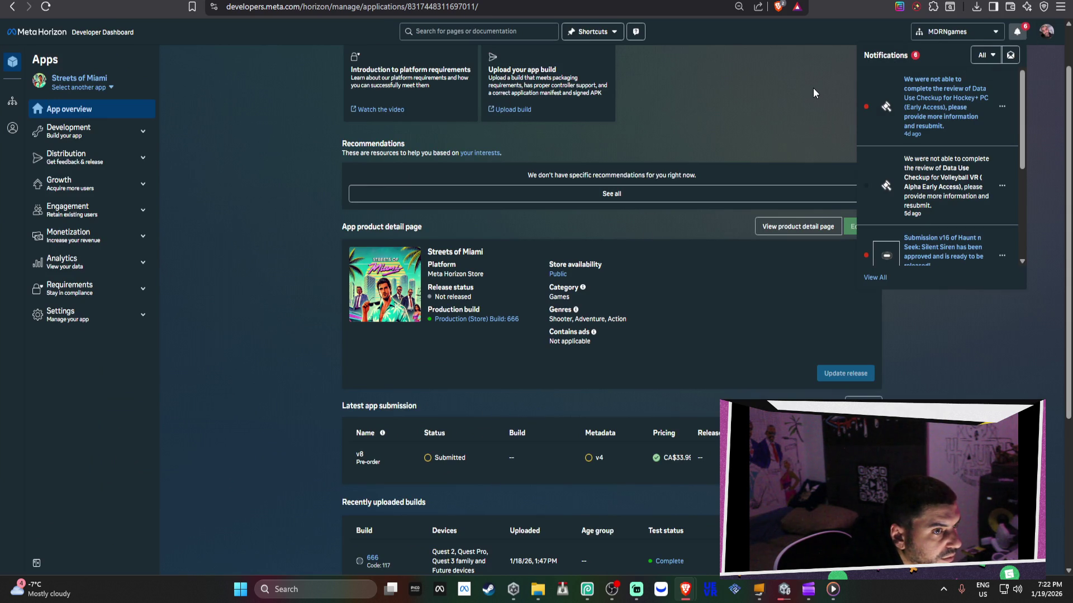
pyautogui.click(790, 126)
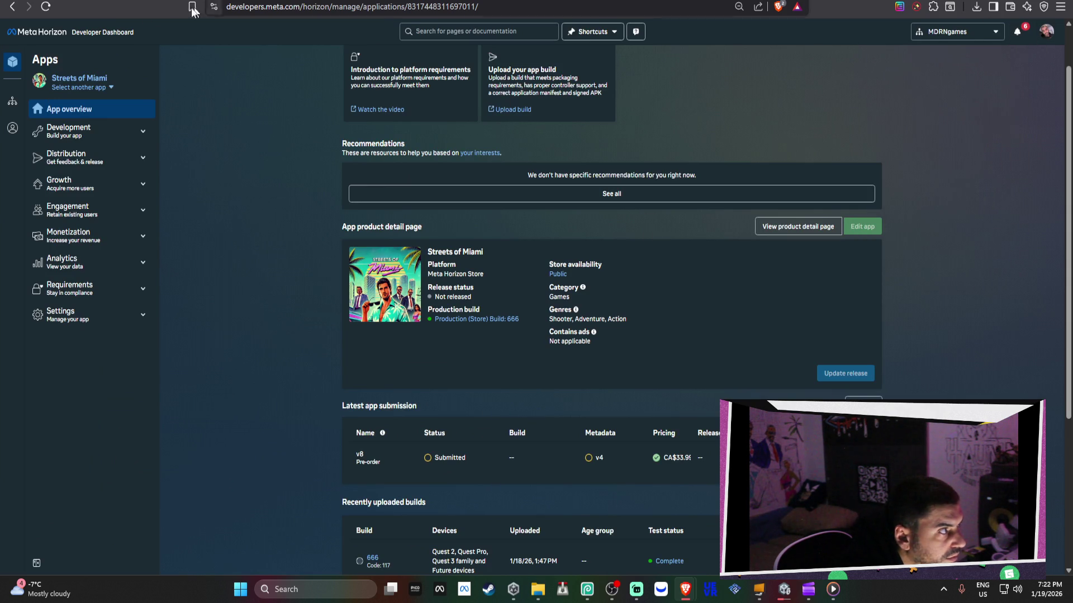
pyautogui.click(46, 7)
pyautogui.click(576, 79)
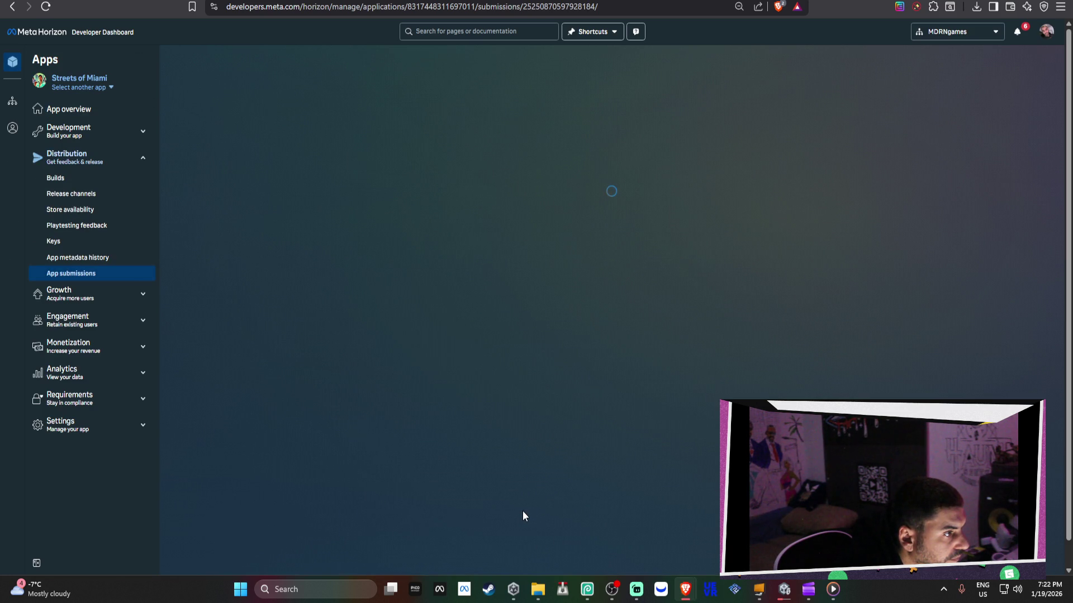
pyautogui.click(487, 89)
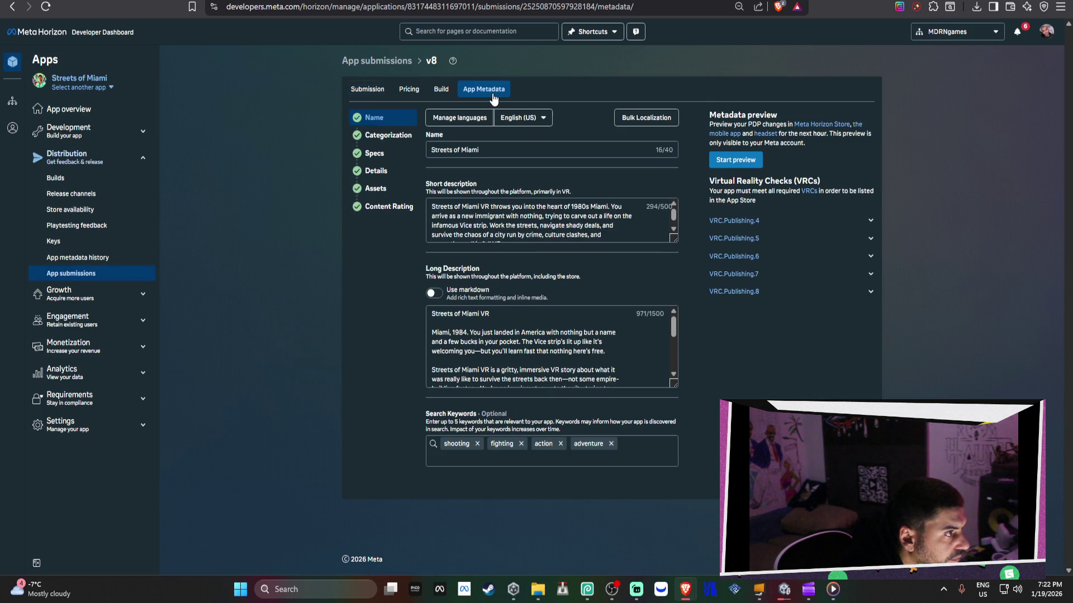
pyautogui.scroll(-10, 712, 235)
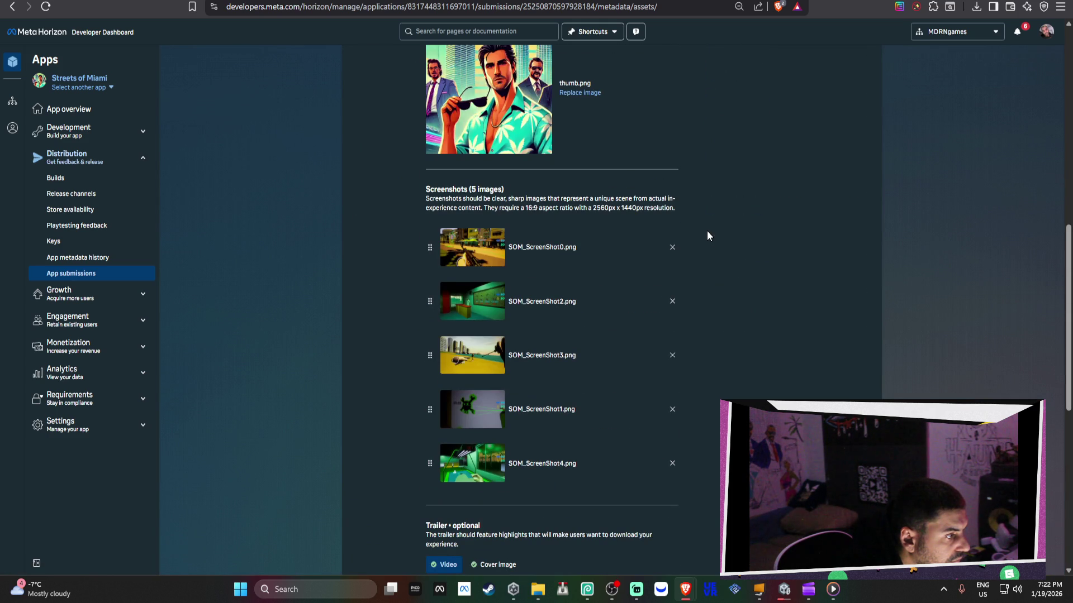
pyautogui.scroll(-5, 707, 233)
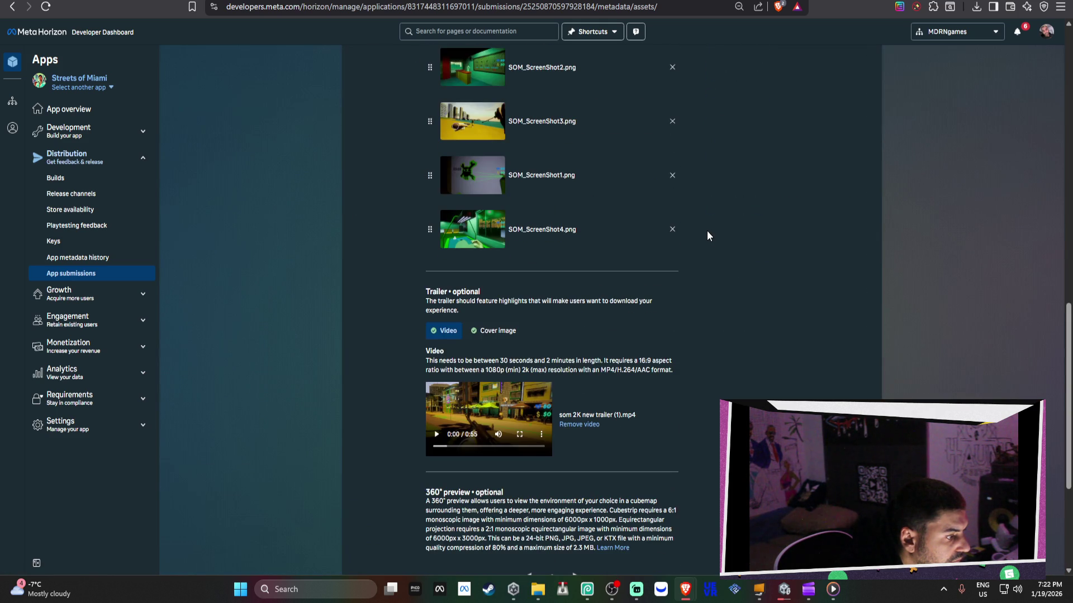